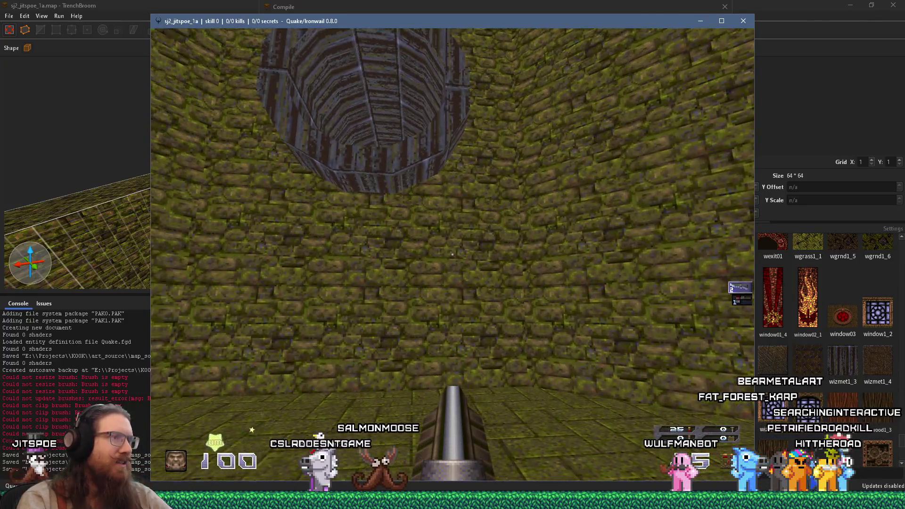
Step: End the Ironwail playtest by entering quit in the game console
mouse_move(452, 255)
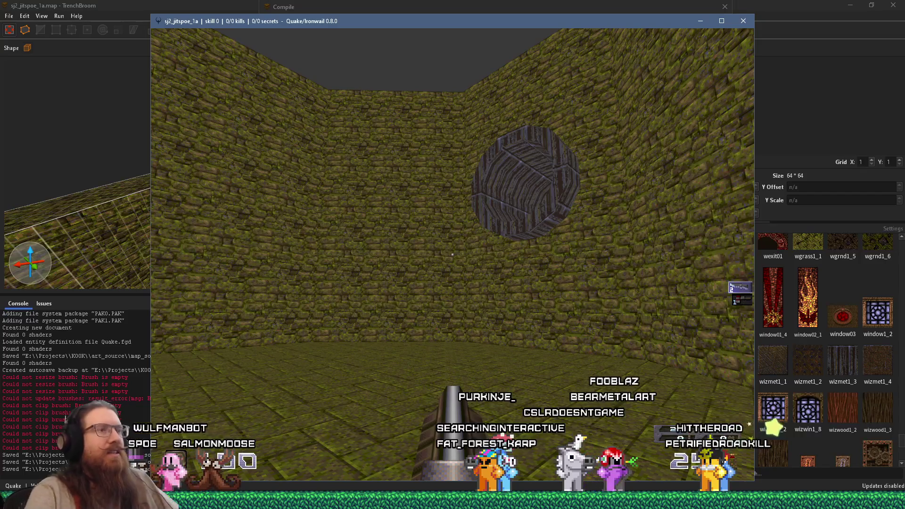
key(grave)
text(quit)
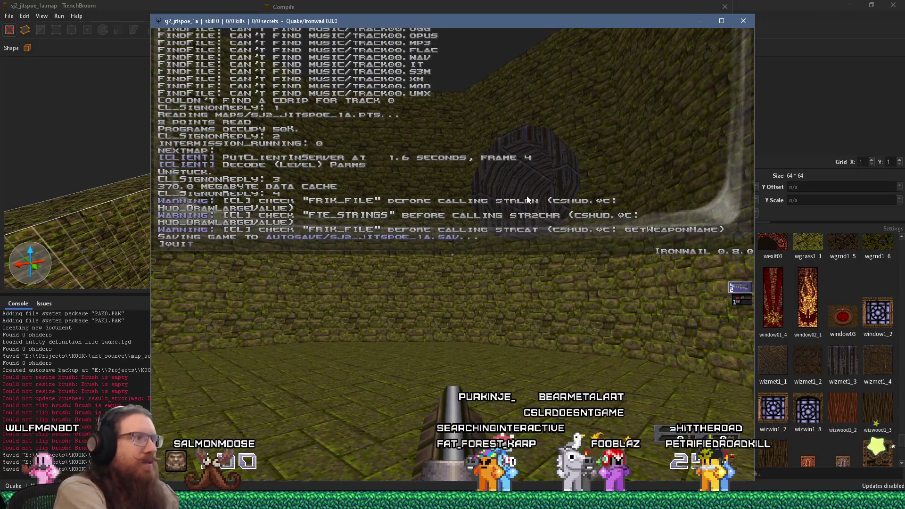
key(Return)
Step: Stretch the floor cylinder brush to 128 units and move it to the room centre
click(724, 7)
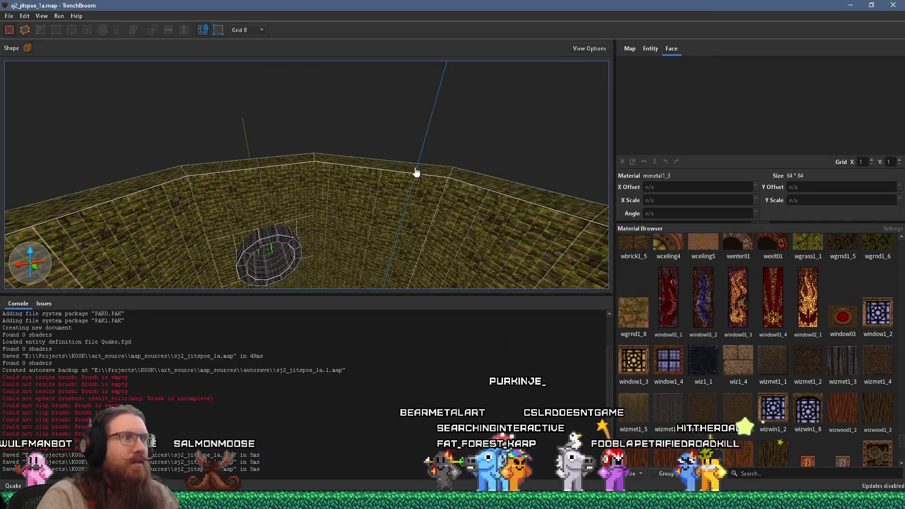
scroll(424, 167, up, 10)
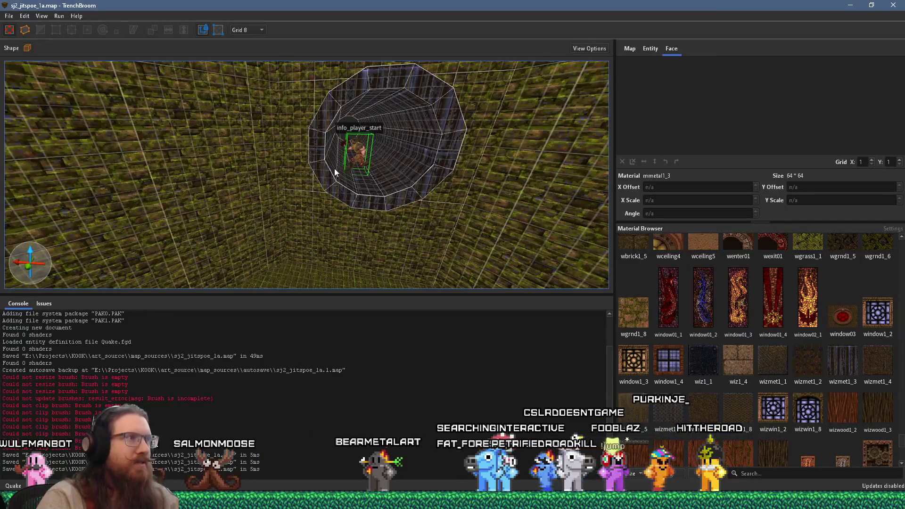
click(319, 142)
drag(443, 164, 344, 187)
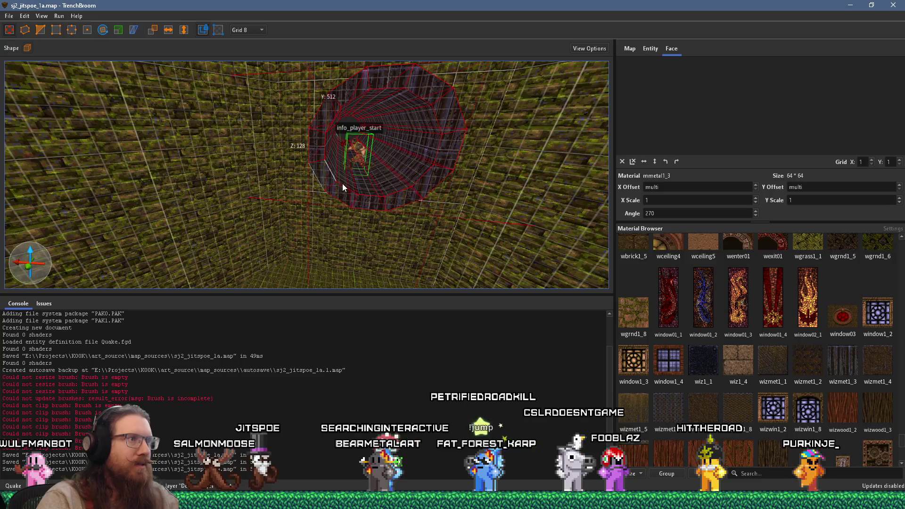
scroll(270, 244, down, 10)
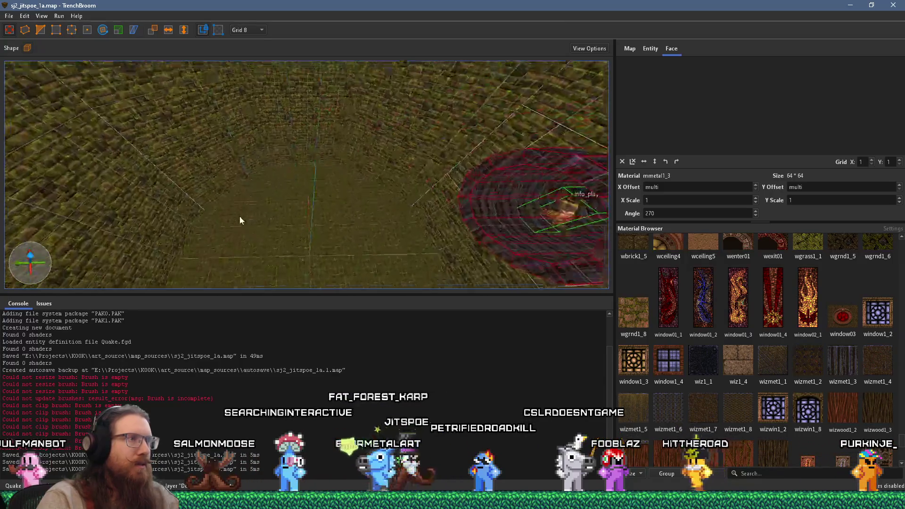
scroll(249, 211, down, 3)
mouse_move(564, 180)
mouse_down()
mouse_move(360, 195)
mouse_move(196, 186)
mouse_up()
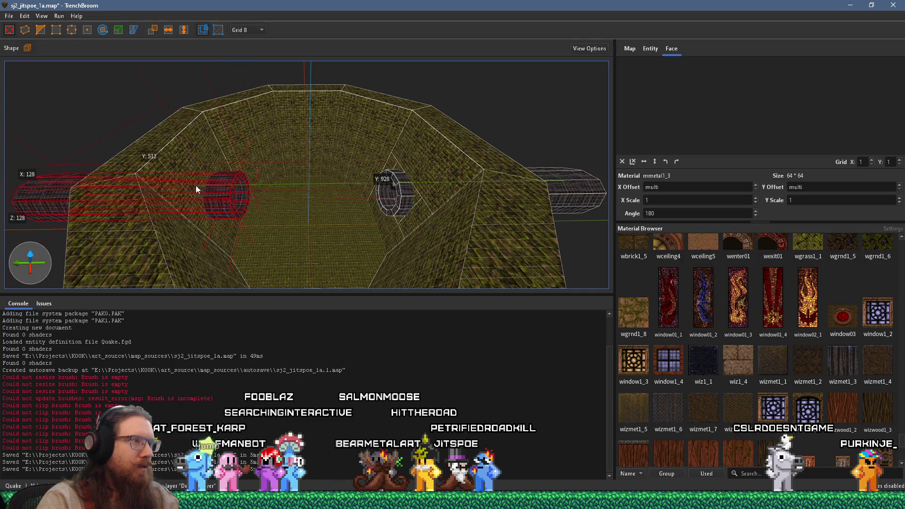
Step: Raise the tube brush to a new height and snap the brushes' vertices to the grid
scroll(350, 213, up, 10)
scroll(256, 174, down, 5)
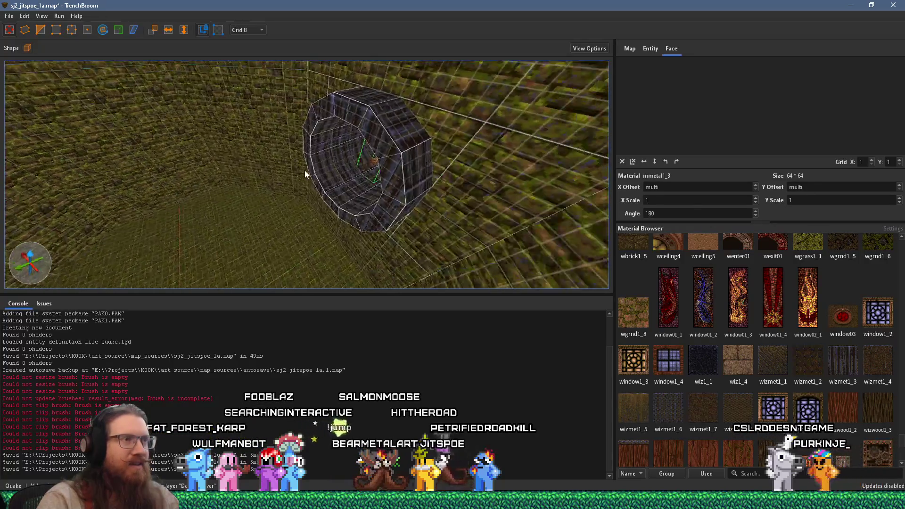
mouse_move(337, 180)
mouse_down()
mouse_move(333, 199)
mouse_move(292, 123)
mouse_up()
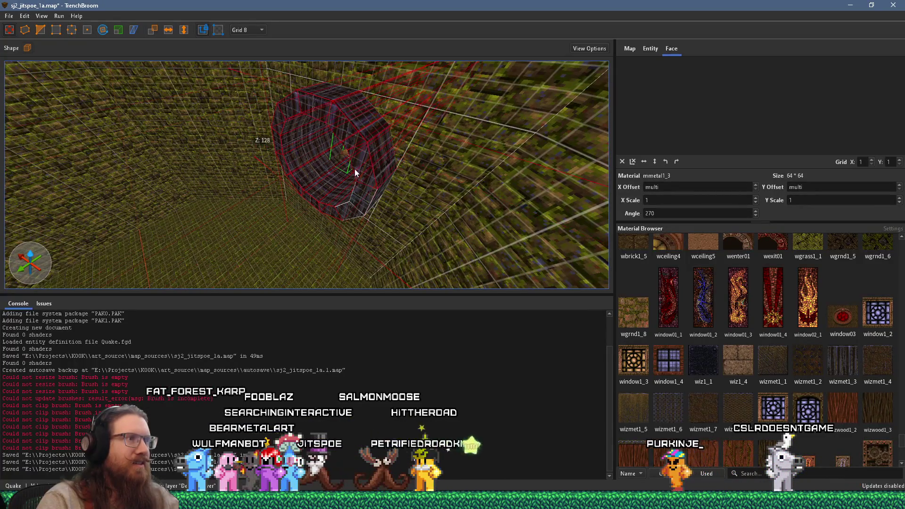
click(26, 17)
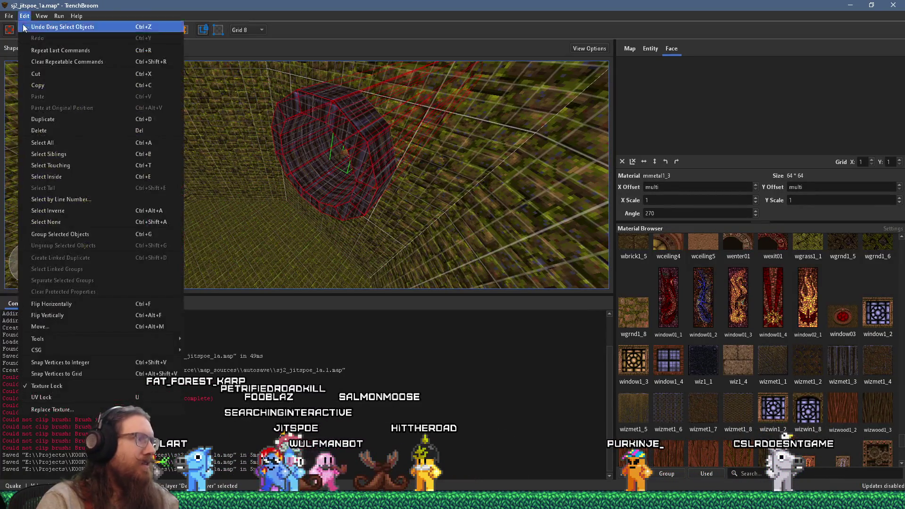
click(85, 358)
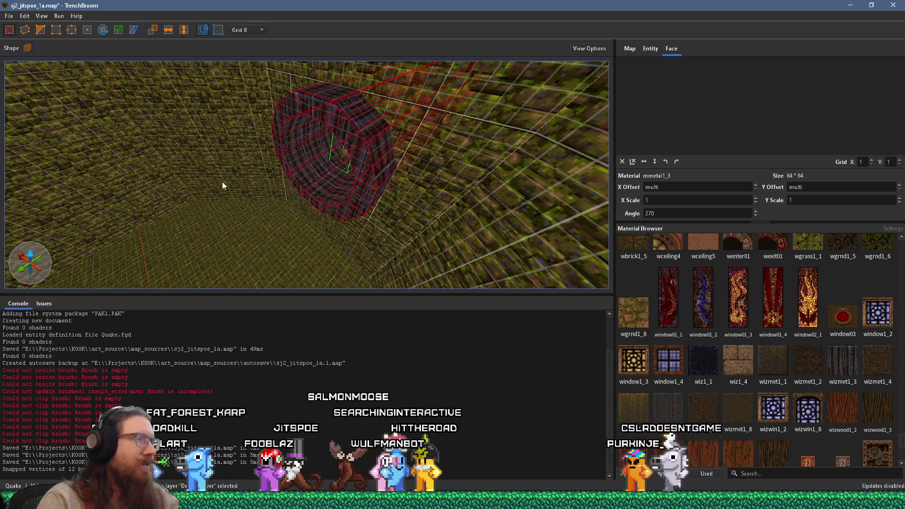
Step: Save the sj2_jitspoe_1a map
scroll(289, 164, up, 10)
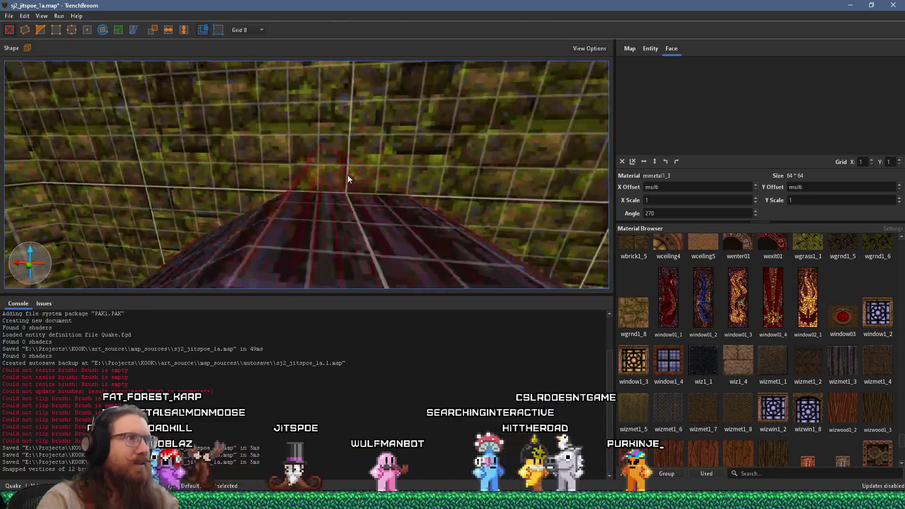
scroll(347, 173, up, 10)
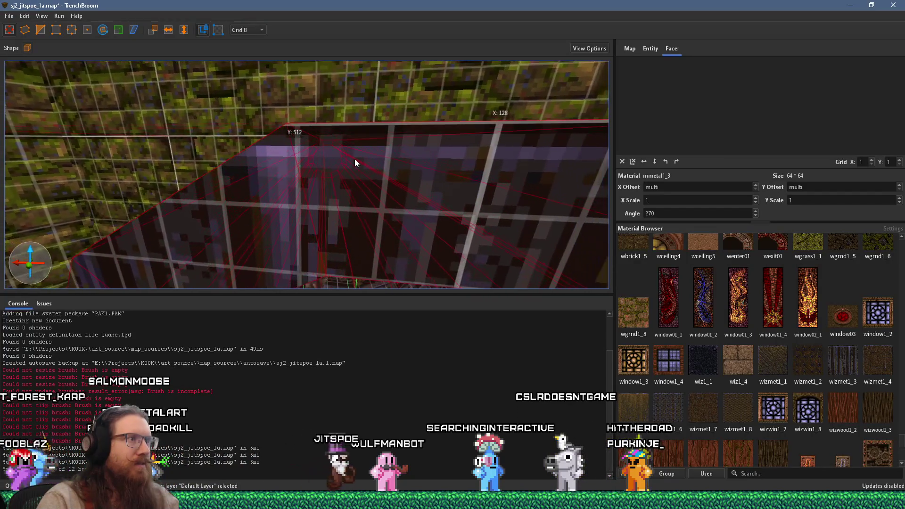
scroll(354, 160, down, 10)
click(10, 16)
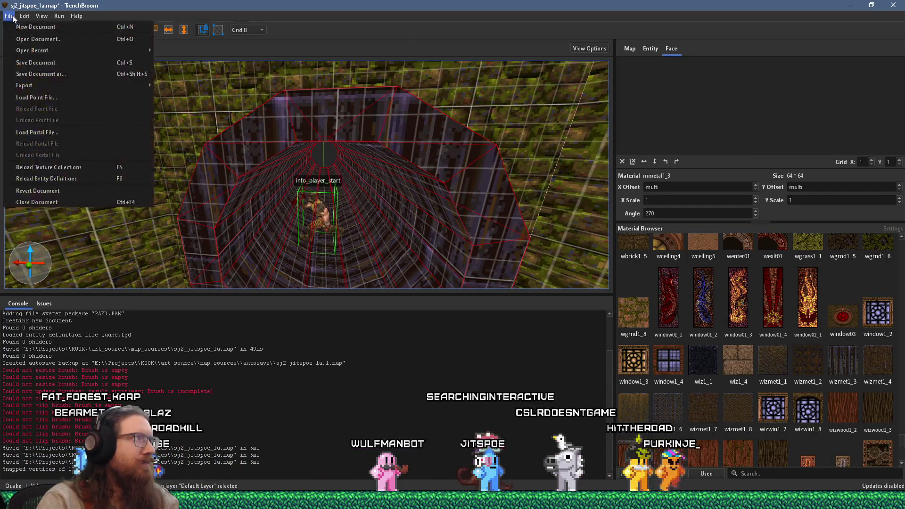
click(26, 64)
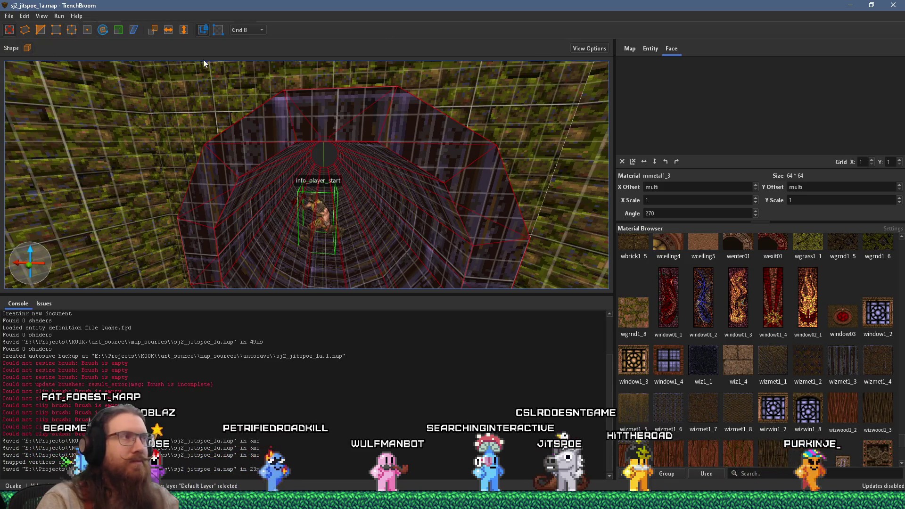
click(68, 26)
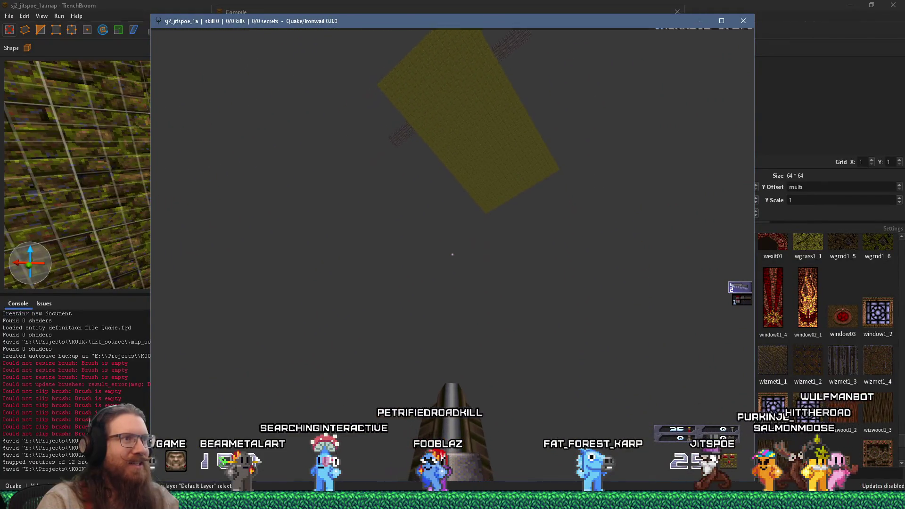
Step: Quit Ironwail from its console after the playtest and close the compile window
key(grave)
text(quit)
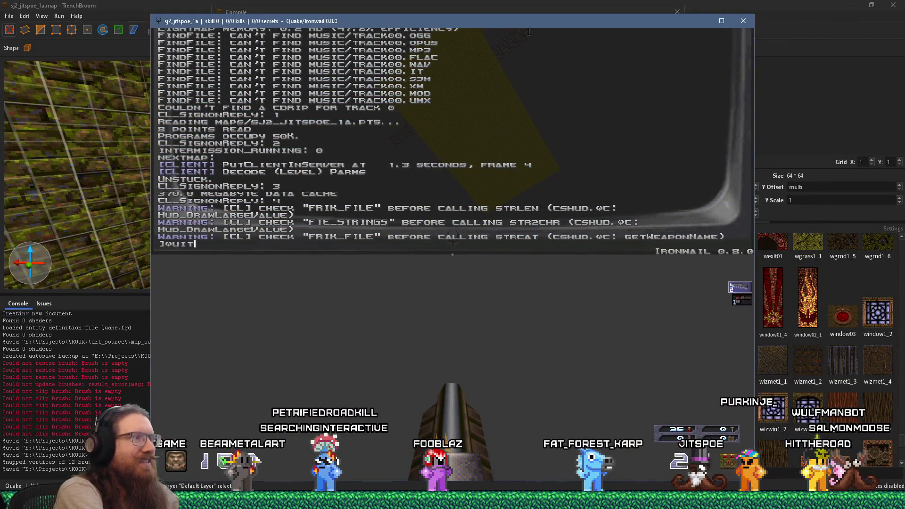
key(Return)
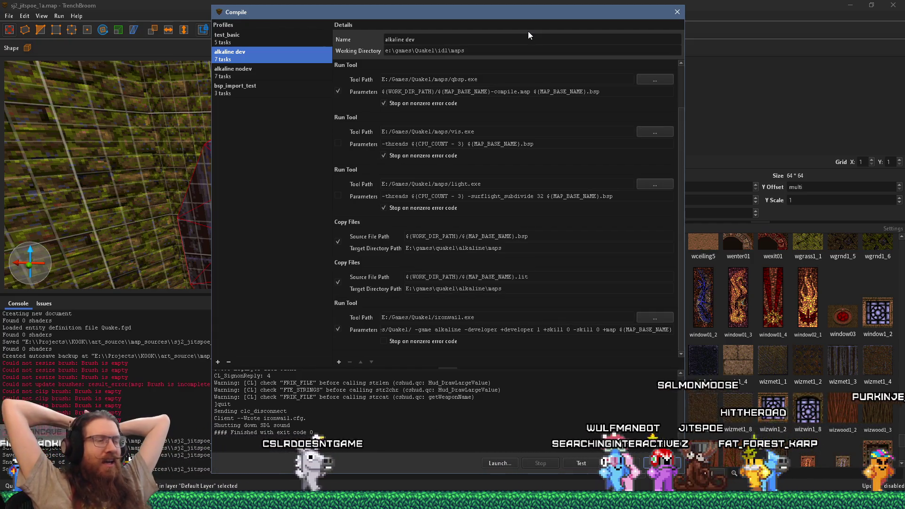
click(676, 12)
scroll(346, 106, up, 5)
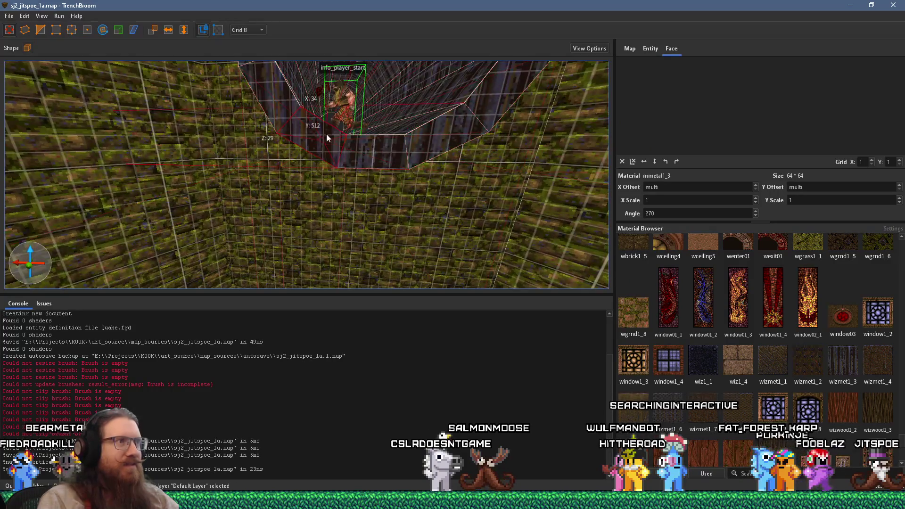
Step: Clear the selection and make wizmet1_5 the material for new brushes
scroll(408, 140, up, 5)
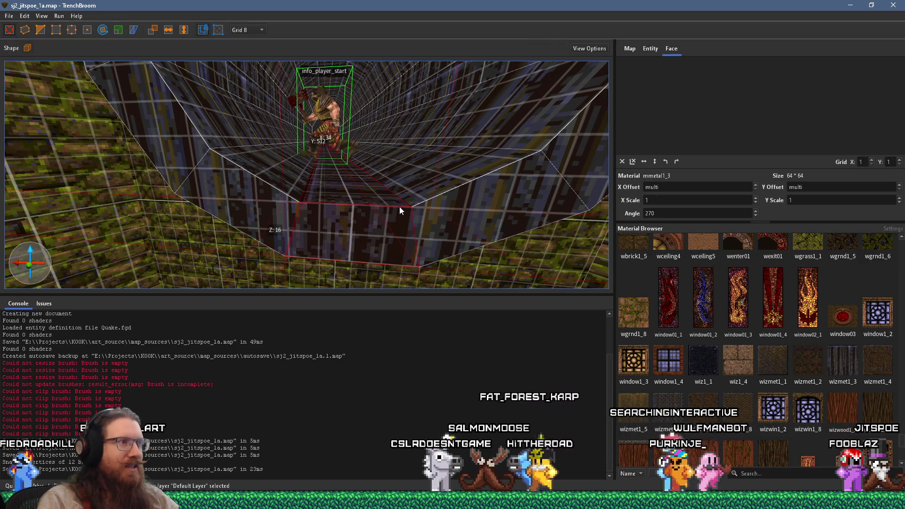
key(Escape)
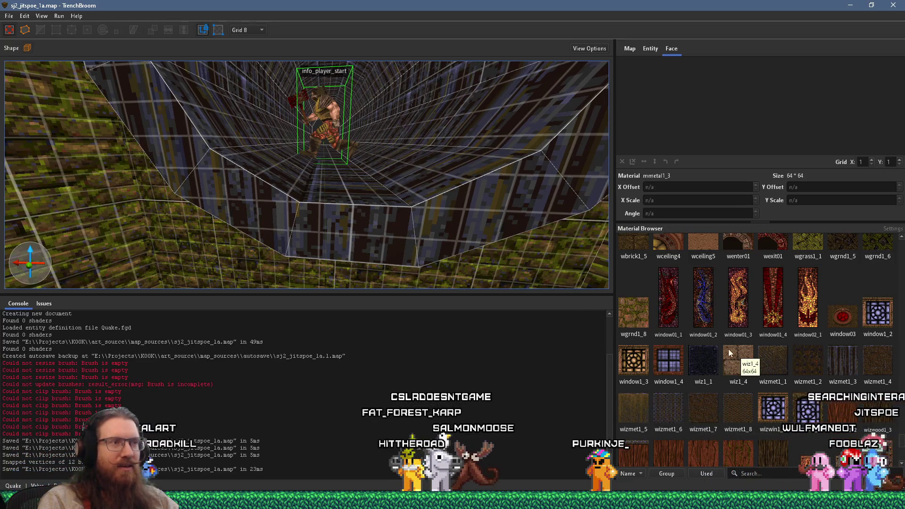
scroll(412, 241, up, 2)
scroll(411, 241, up, 2)
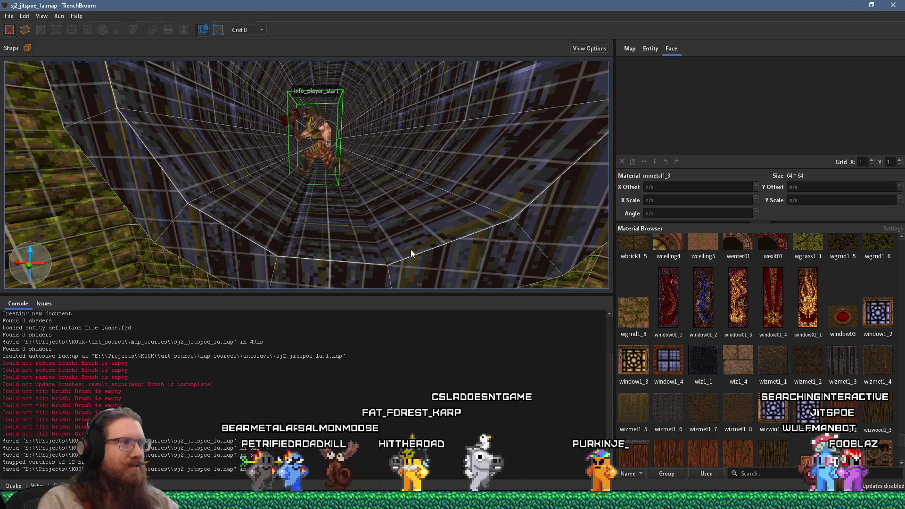
click(632, 408)
Step: Draw a 32×16×8 wizmet1_5 brush on the tunnel floor before the player start
drag(282, 233, 394, 231)
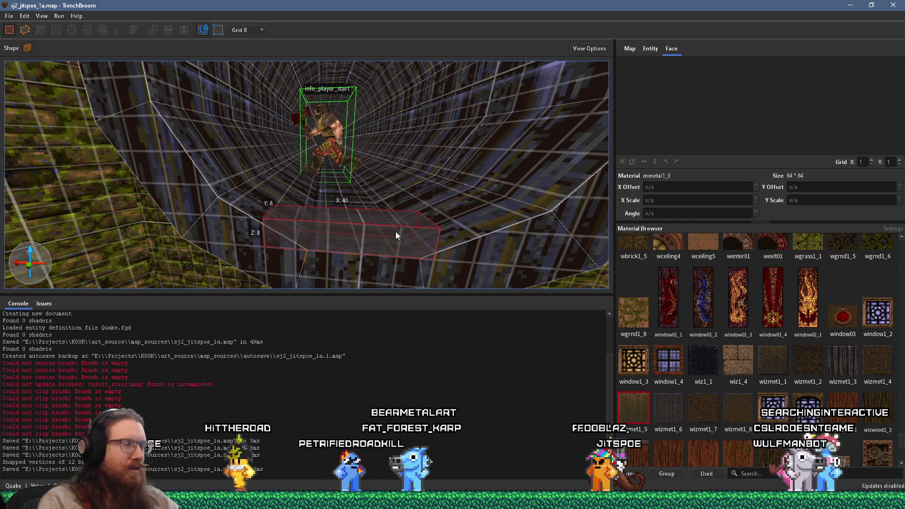
drag(394, 231, 394, 225)
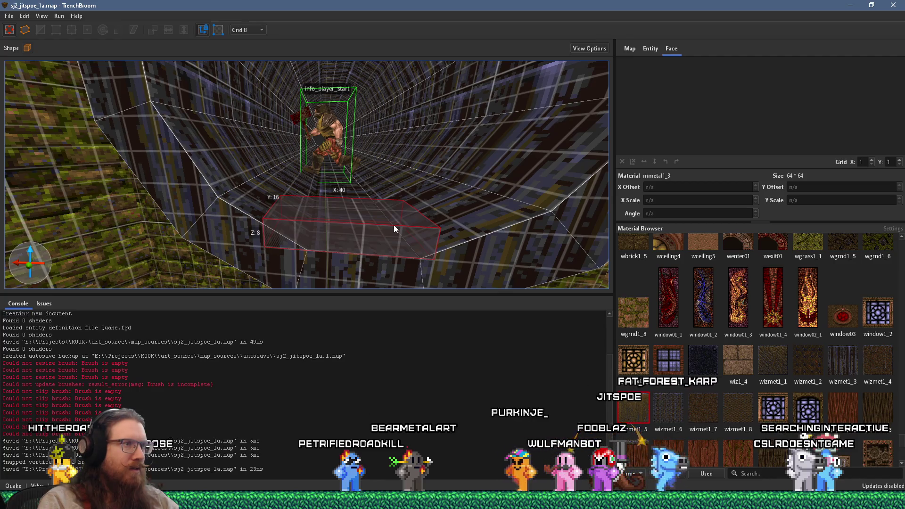
drag(394, 224, 385, 224)
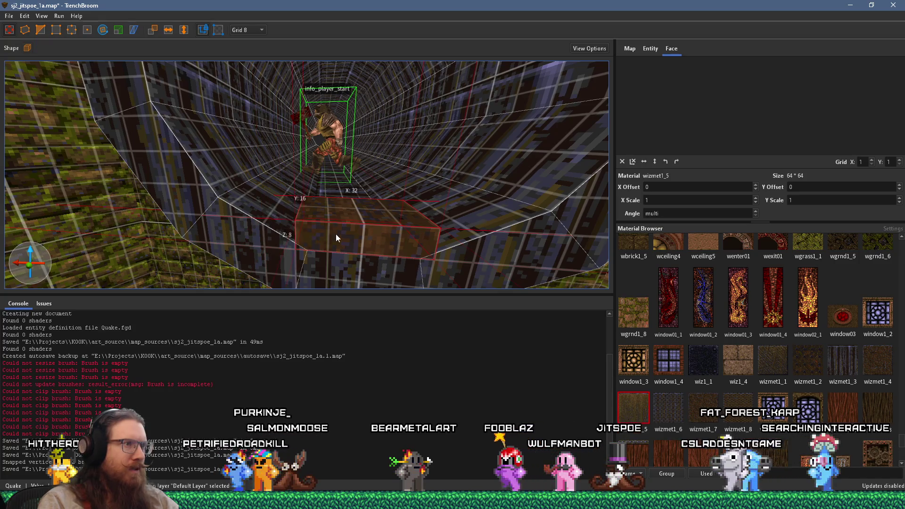
key(d)
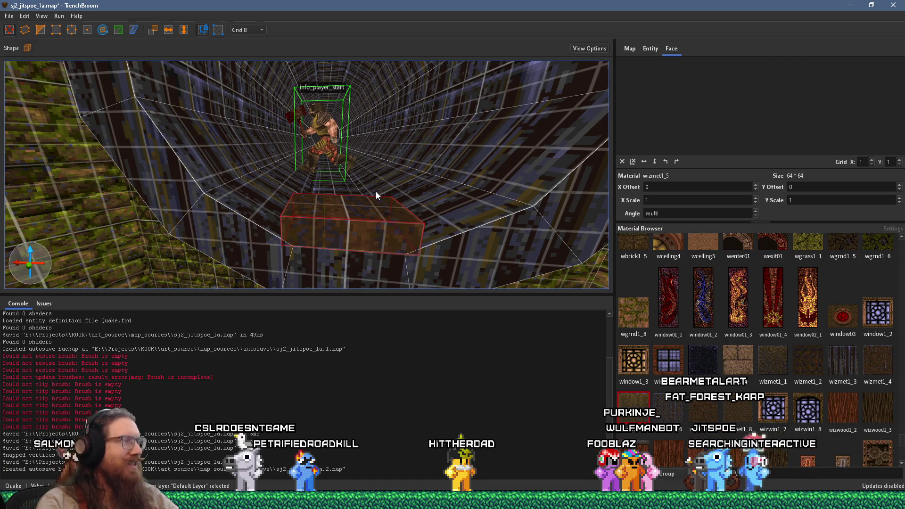
Step: Delete the small wizmet1_5 brush from the tunnel floor
mouse_move(374, 190)
mouse_down()
mouse_move(369, 214)
mouse_move(341, 204)
mouse_move(343, 190)
mouse_up()
scroll(342, 194, down, 5)
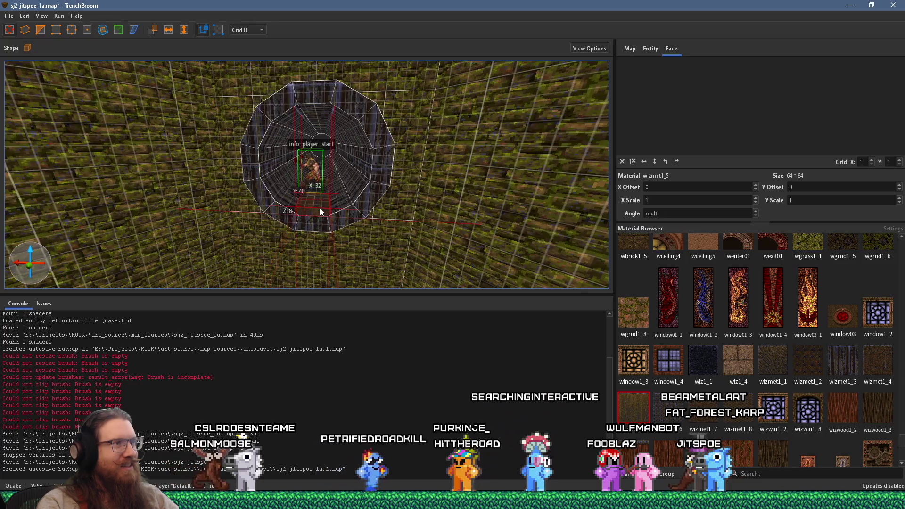
scroll(319, 208, up, 5)
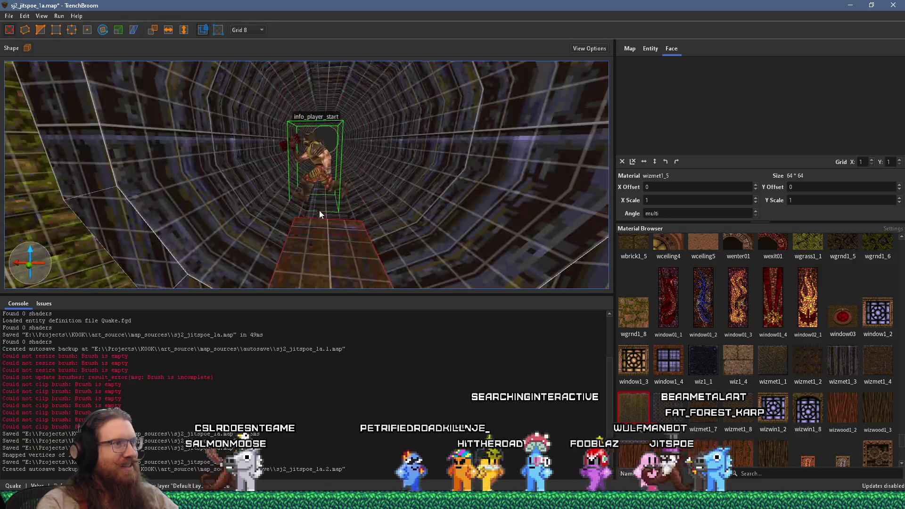
scroll(314, 194, up, 2)
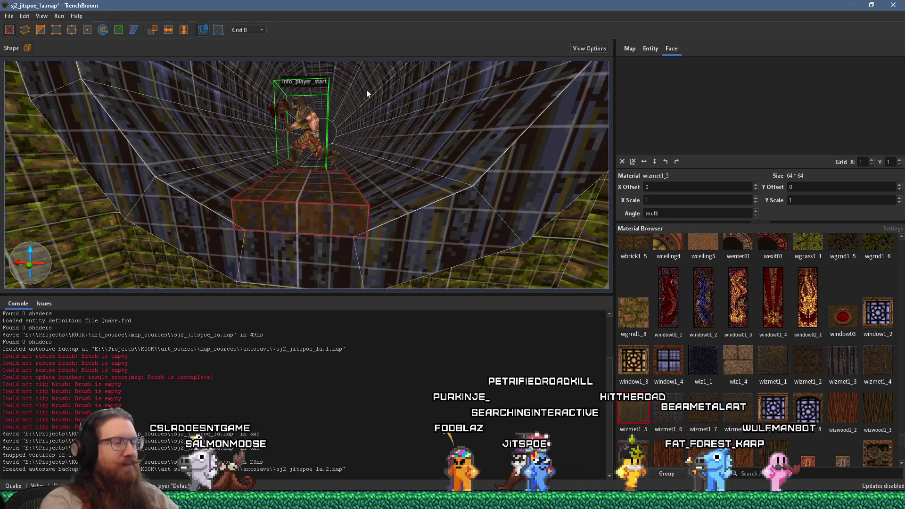
key(Delete)
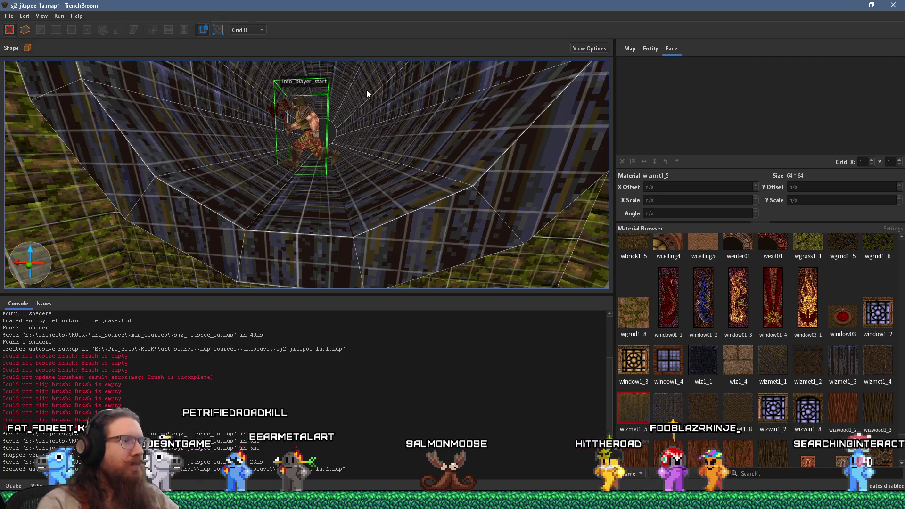
scroll(359, 192, down, 10)
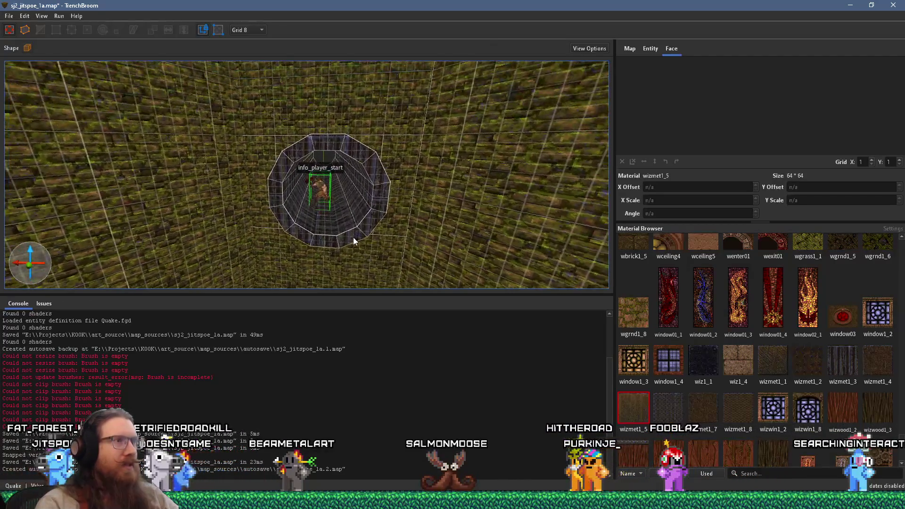
Step: Inspect the tunnel opening from several angles, then bring up the Windows task switcher
mouse_move(343, 203)
mouse_down()
mouse_move(369, 196)
mouse_move(402, 210)
mouse_move(354, 241)
mouse_move(373, 205)
mouse_move(390, 193)
mouse_up()
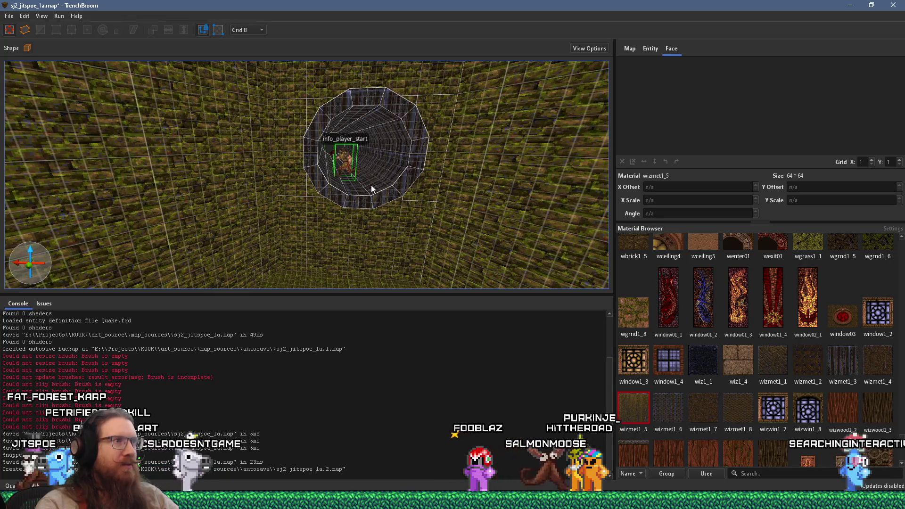
scroll(371, 167, up, 5)
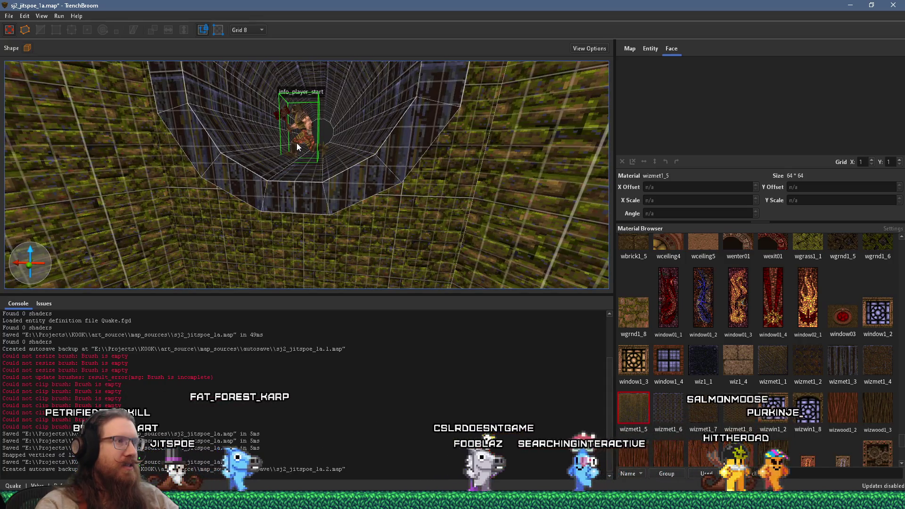
mouse_move(308, 150)
mouse_down()
mouse_move(426, 183)
mouse_move(244, 236)
mouse_move(268, 152)
mouse_move(307, 191)
mouse_move(321, 185)
mouse_up()
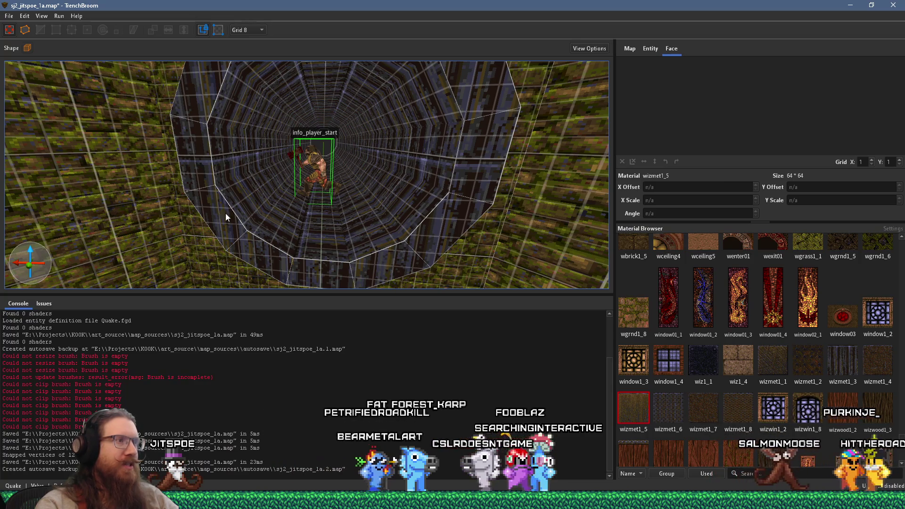
scroll(272, 233, down, 5)
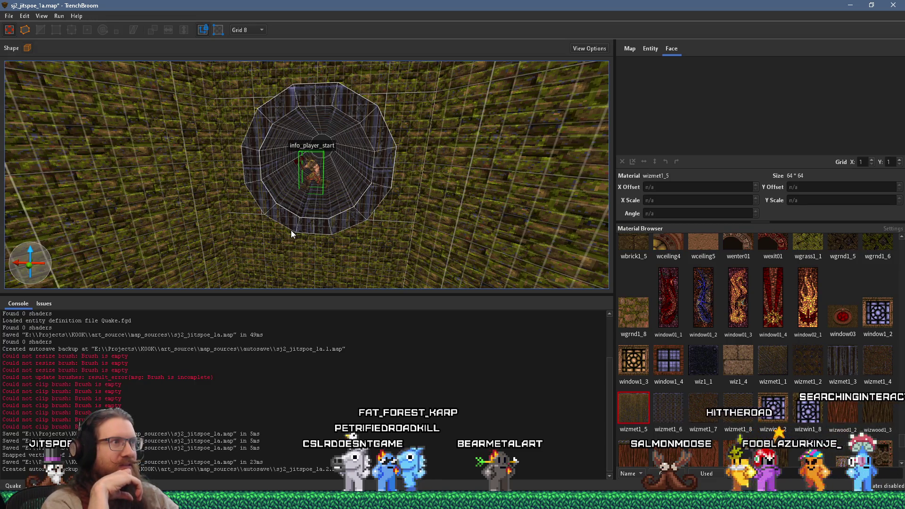
key(alt+Tab)
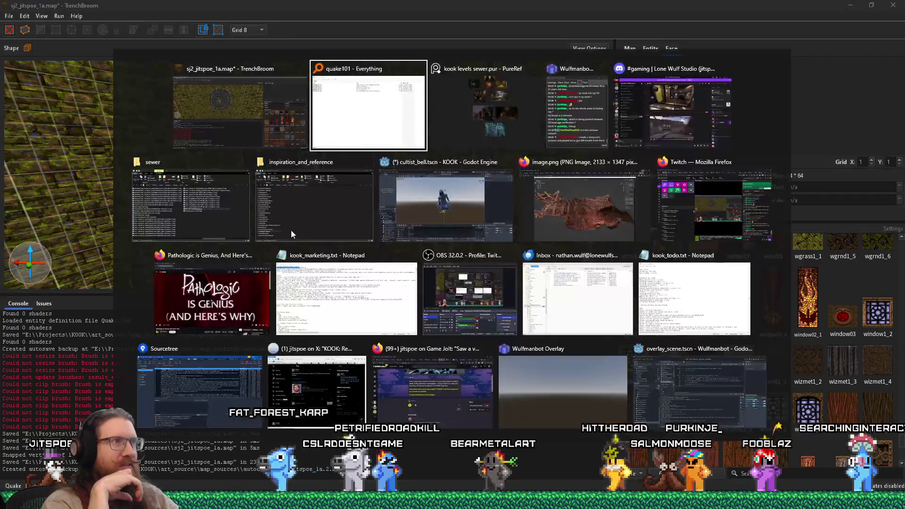
Step: Switch back to the TrenchBroom editor window
key(alt+shift+Tab)
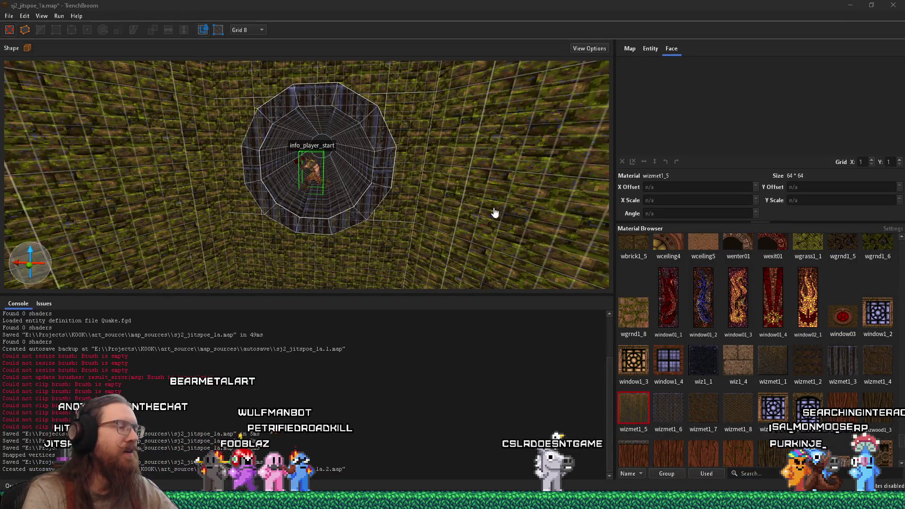
Step: Select the whole old tunnel ring and delete its brushes
mouse_move(451, 201)
mouse_down()
mouse_move(365, 204)
mouse_move(375, 219)
mouse_move(366, 247)
mouse_move(239, 239)
mouse_move(344, 242)
mouse_move(351, 191)
mouse_move(284, 195)
mouse_up()
click(296, 152)
mouse_move(380, 126)
mouse_down()
mouse_move(406, 194)
mouse_move(351, 247)
mouse_move(301, 228)
mouse_move(322, 229)
mouse_up()
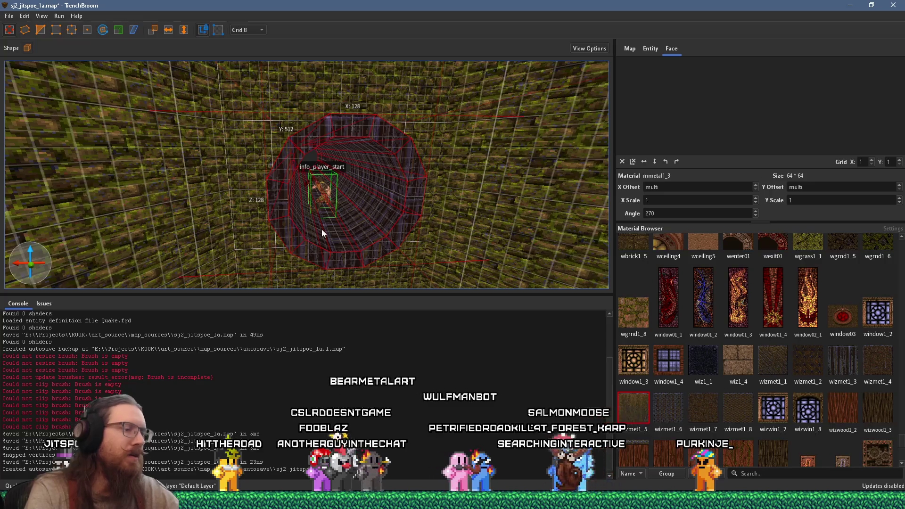
key(Delete)
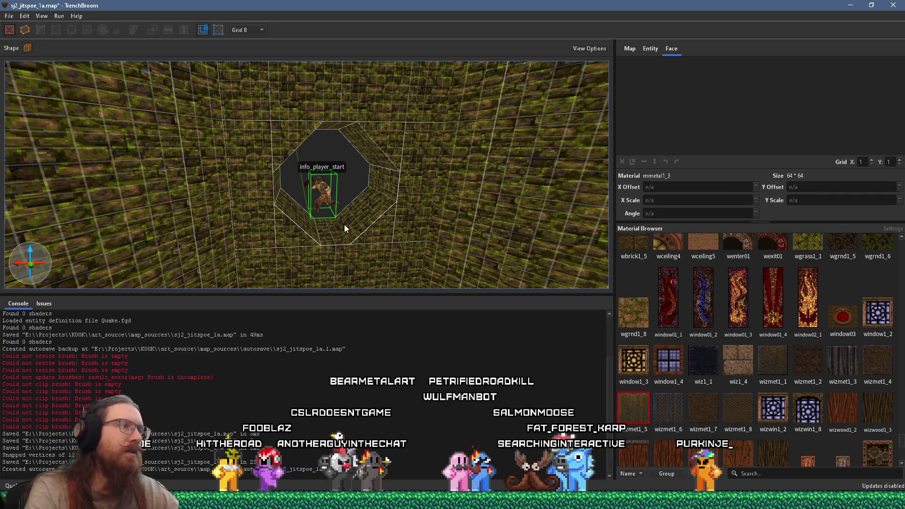
scroll(337, 226, up, 5)
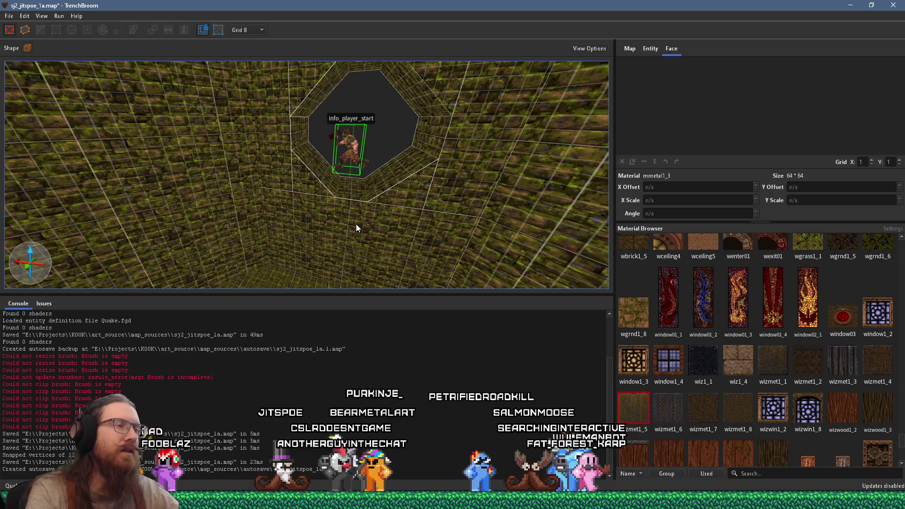
Step: Set the grid size to 32
mouse_move(321, 194)
mouse_down()
mouse_move(333, 236)
mouse_move(324, 212)
mouse_up()
click(253, 30)
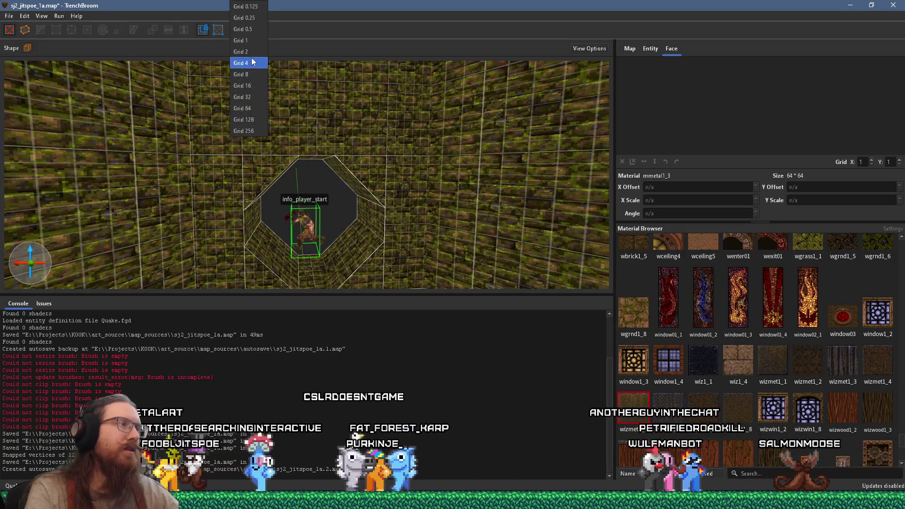
click(252, 98)
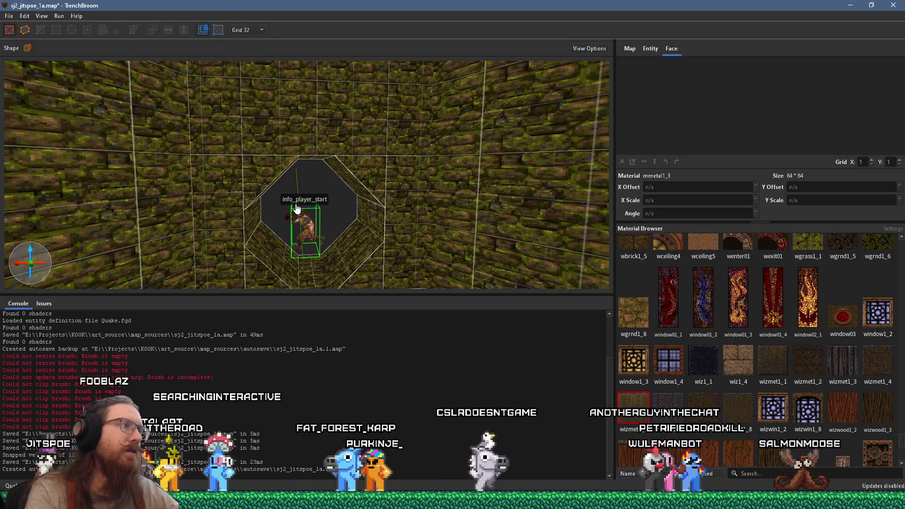
Step: Recentre the view on the octagonal hole and pick wizmet1_3 as the brush material
scroll(302, 171, down, 5)
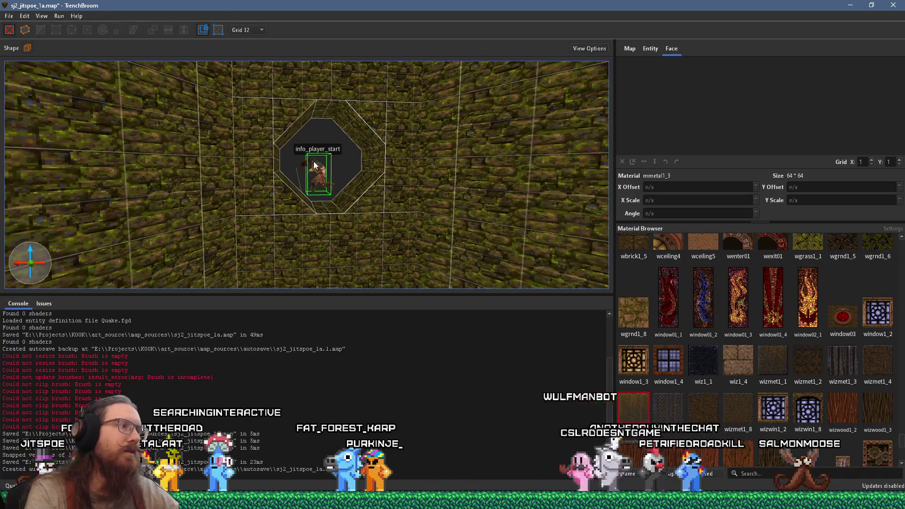
drag(298, 179, 295, 196)
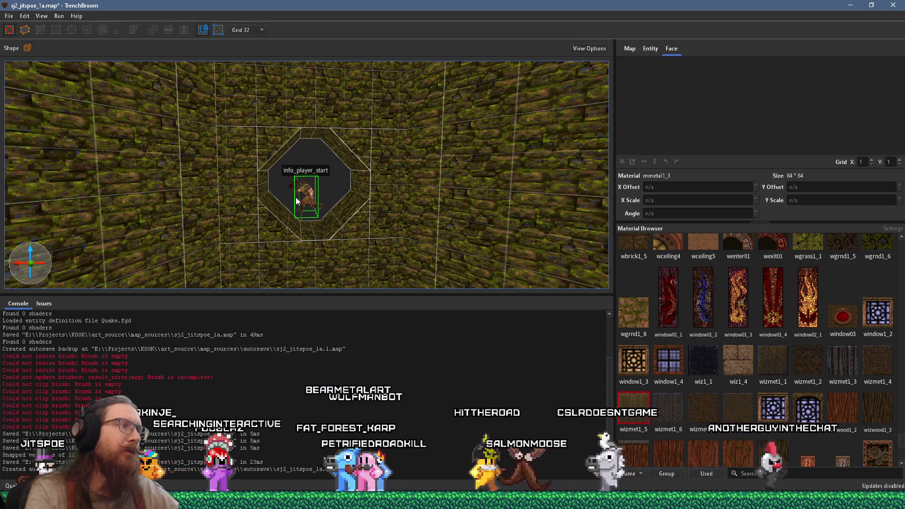
scroll(358, 182, up, 5)
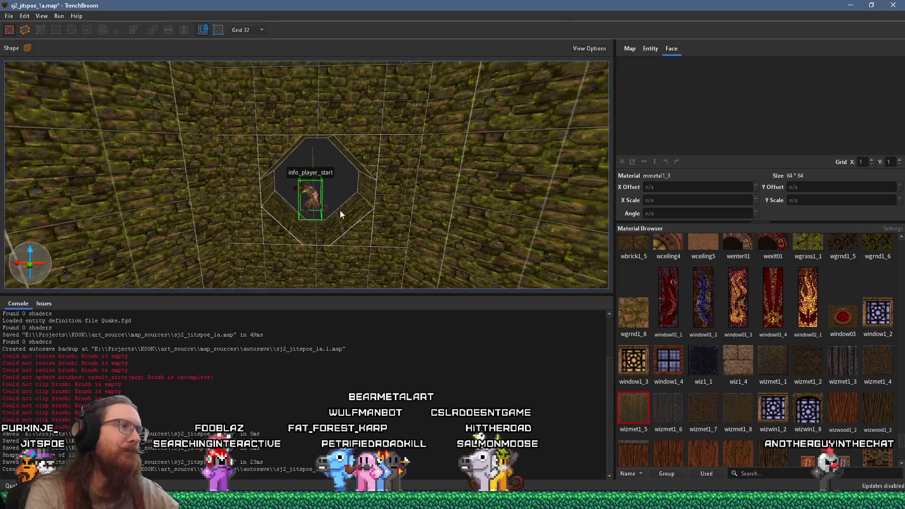
drag(327, 219, 353, 207)
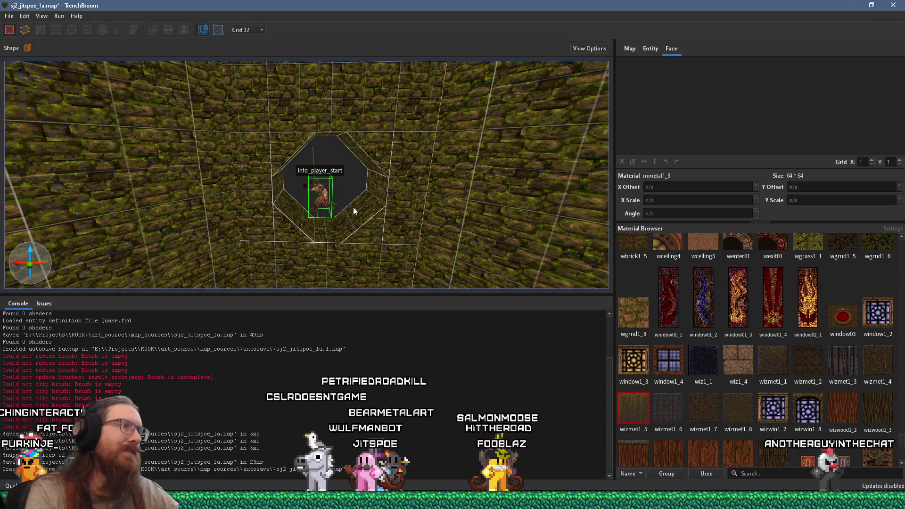
drag(354, 210, 363, 182)
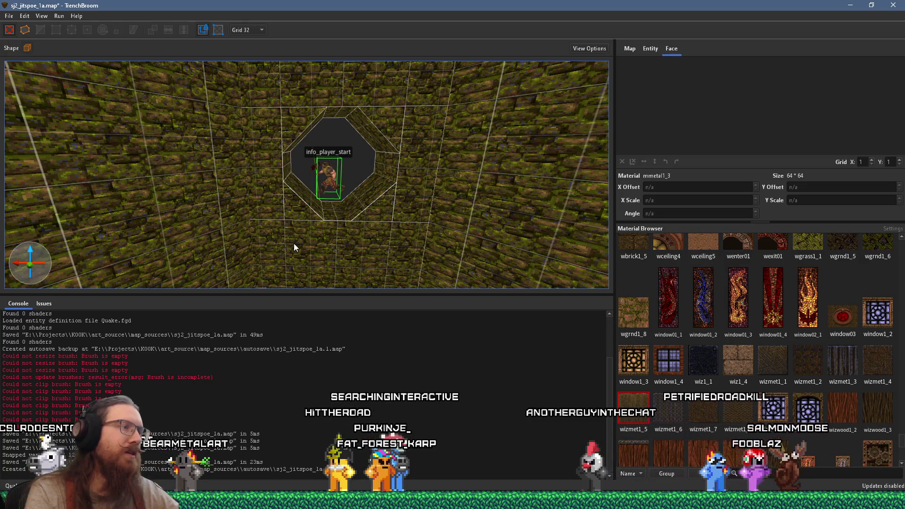
click(843, 362)
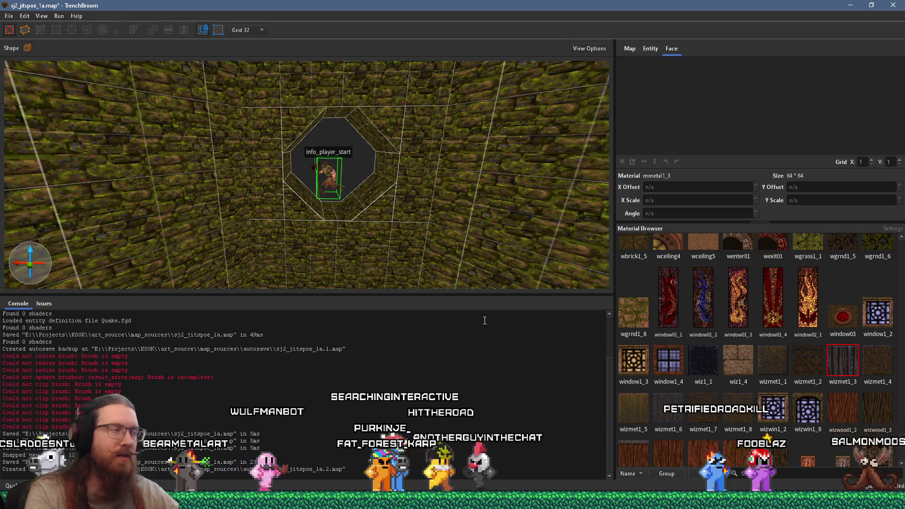
Step: Draw a hollow 12-sided cylinder brush, 128 units across, over the wall opening
click(26, 48)
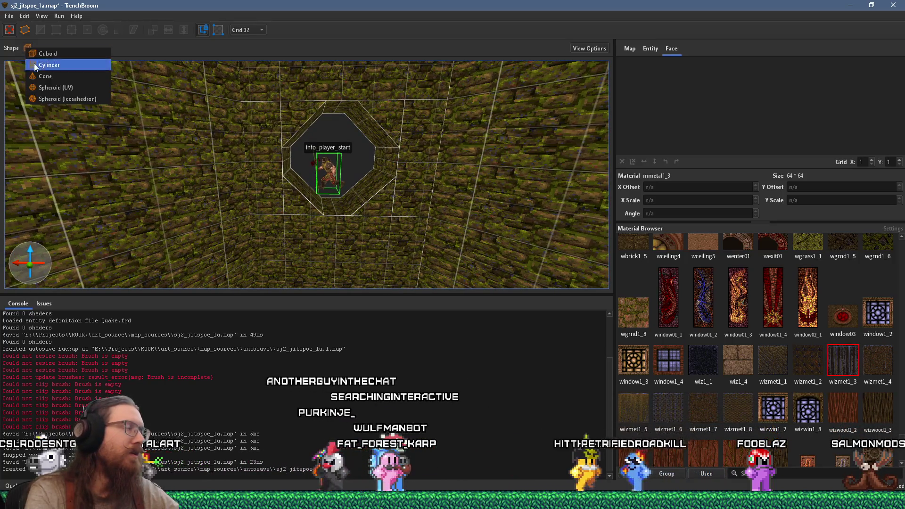
click(69, 63)
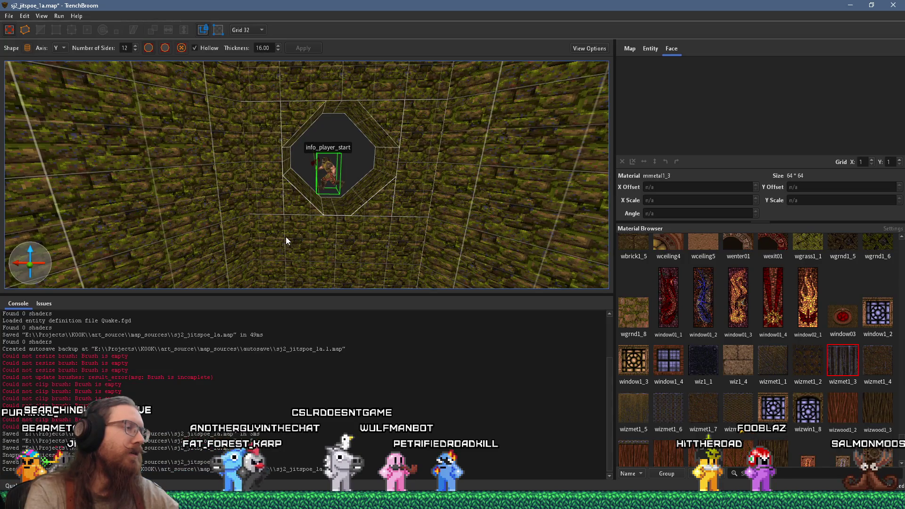
drag(287, 236, 291, 230)
mouse_move(316, 177)
mouse_down()
mouse_move(360, 146)
mouse_move(353, 163)
mouse_move(361, 154)
mouse_up()
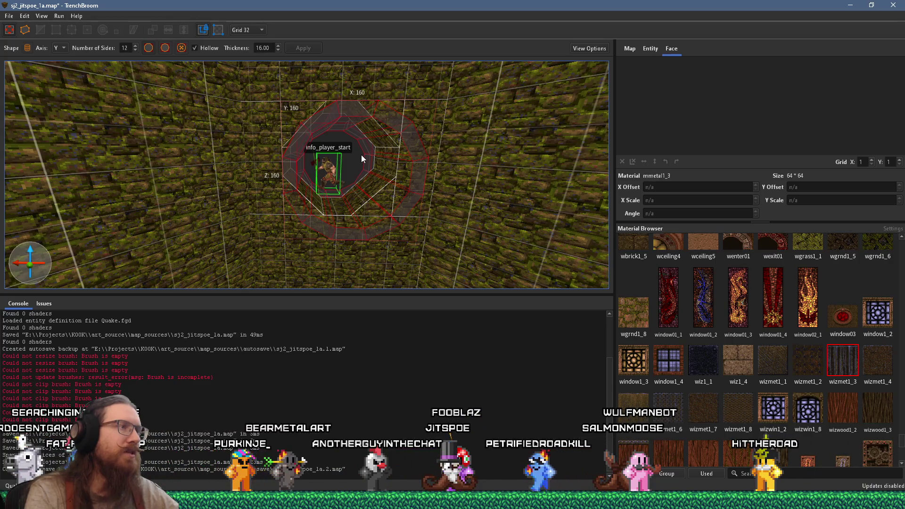
drag(360, 154, 360, 155)
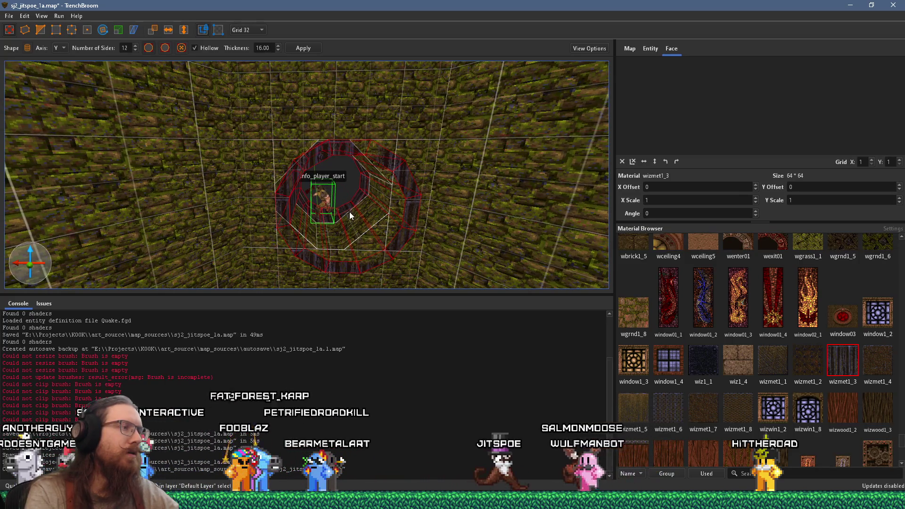
Step: Set the grid to 16 and widen and reshape the hollow cylinder brush
click(261, 30)
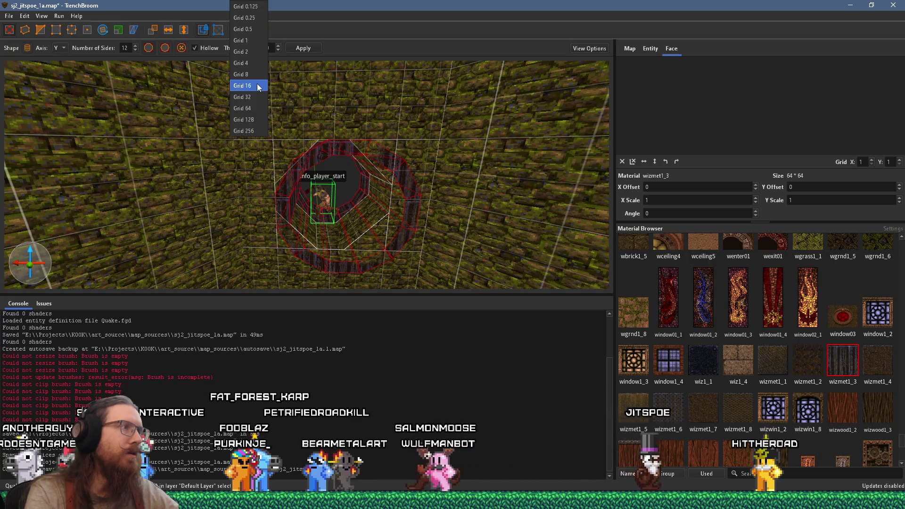
click(258, 86)
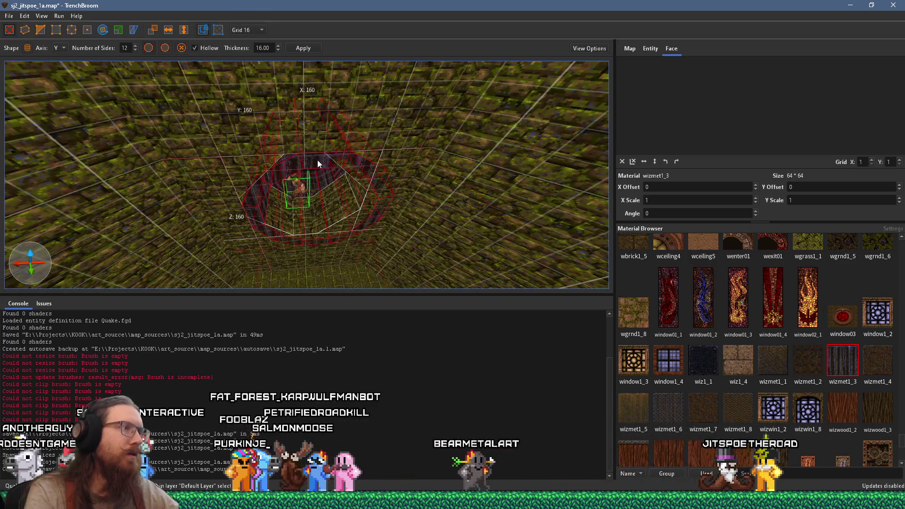
drag(318, 160, 308, 161)
scroll(326, 225, up, 5)
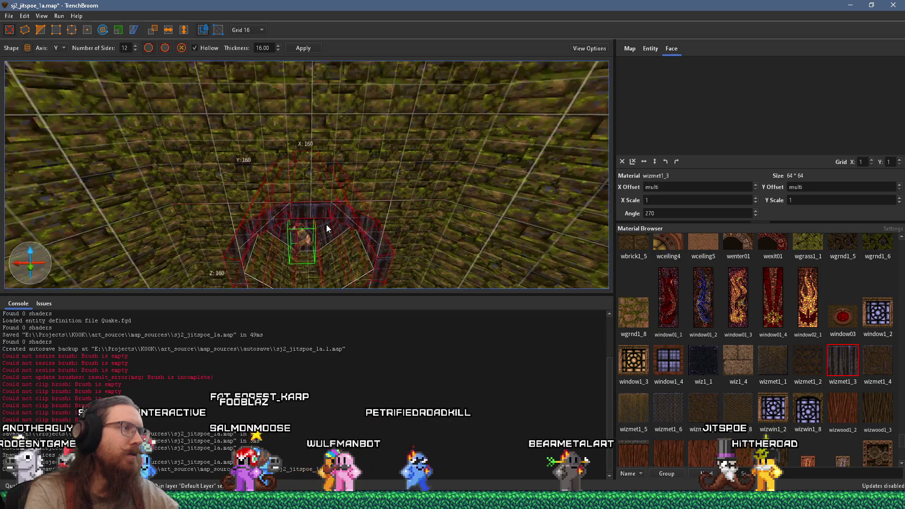
mouse_move(326, 208)
mouse_down()
mouse_move(320, 162)
mouse_move(287, 239)
mouse_move(307, 222)
mouse_move(311, 234)
mouse_move(300, 220)
mouse_move(335, 185)
mouse_move(429, 149)
mouse_move(228, 144)
mouse_move(398, 139)
mouse_up()
drag(318, 160, 335, 239)
click(335, 239)
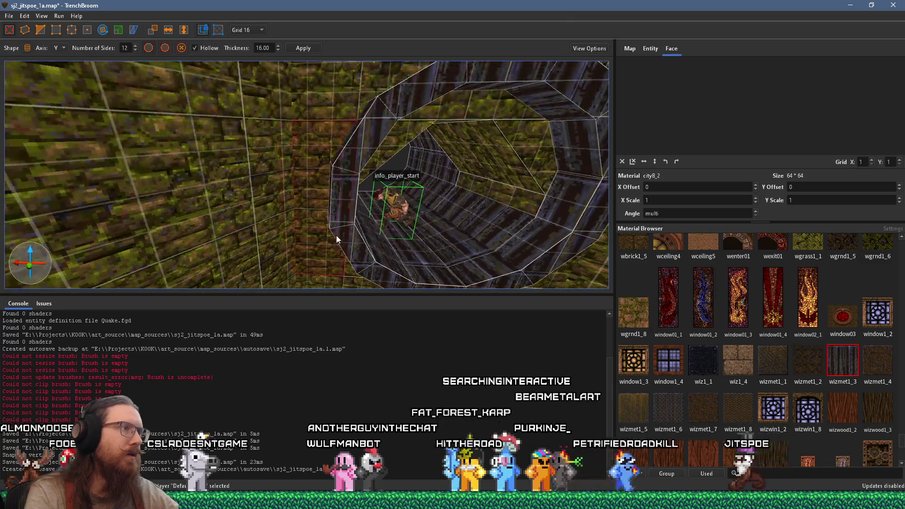
mouse_move(318, 95)
mouse_down()
mouse_move(330, 248)
mouse_move(431, 222)
mouse_move(440, 185)
mouse_up()
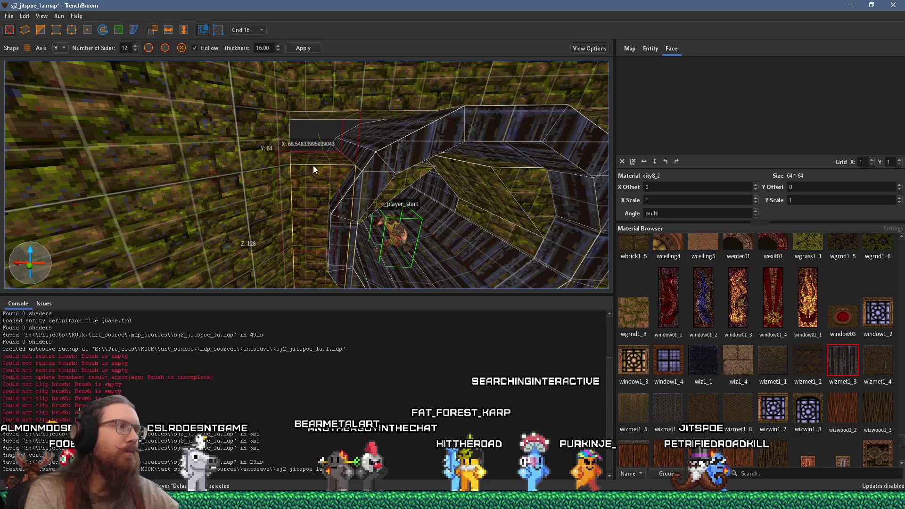
mouse_move(328, 106)
mouse_down()
mouse_move(414, 193)
mouse_move(335, 170)
mouse_up()
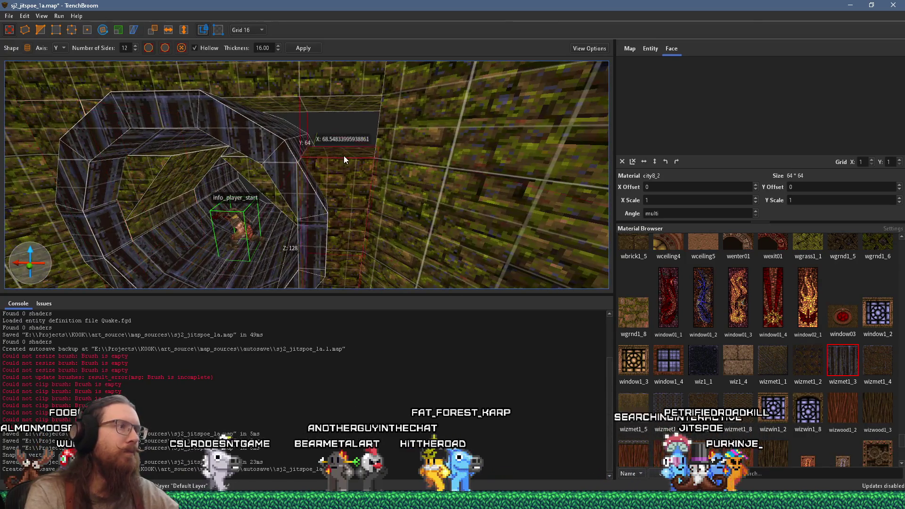
mouse_move(354, 100)
mouse_down()
mouse_move(362, 143)
mouse_move(352, 167)
mouse_move(344, 144)
mouse_move(353, 89)
mouse_move(326, 161)
mouse_move(356, 142)
mouse_move(428, 154)
mouse_up()
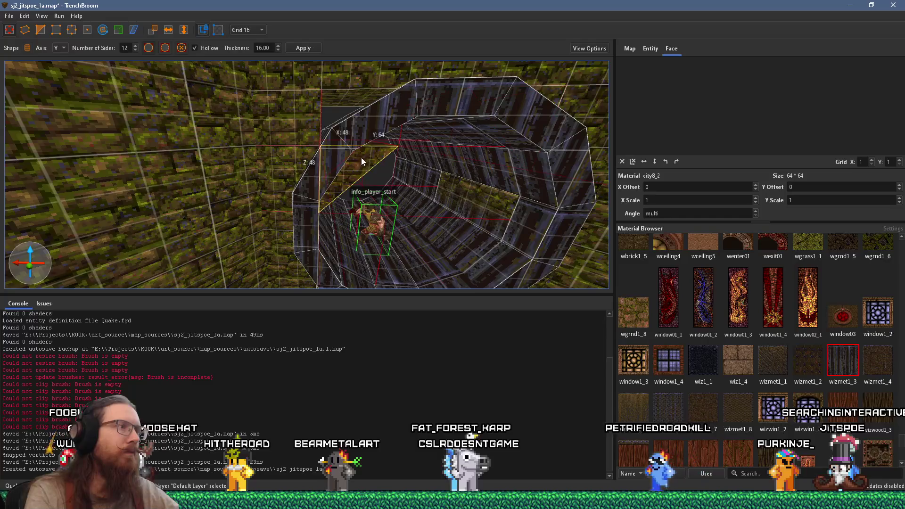
mouse_move(370, 147)
mouse_down()
mouse_move(375, 100)
mouse_move(374, 168)
mouse_move(256, 152)
mouse_move(321, 88)
mouse_move(375, 65)
mouse_move(431, 75)
mouse_move(329, 140)
mouse_move(438, 134)
mouse_up()
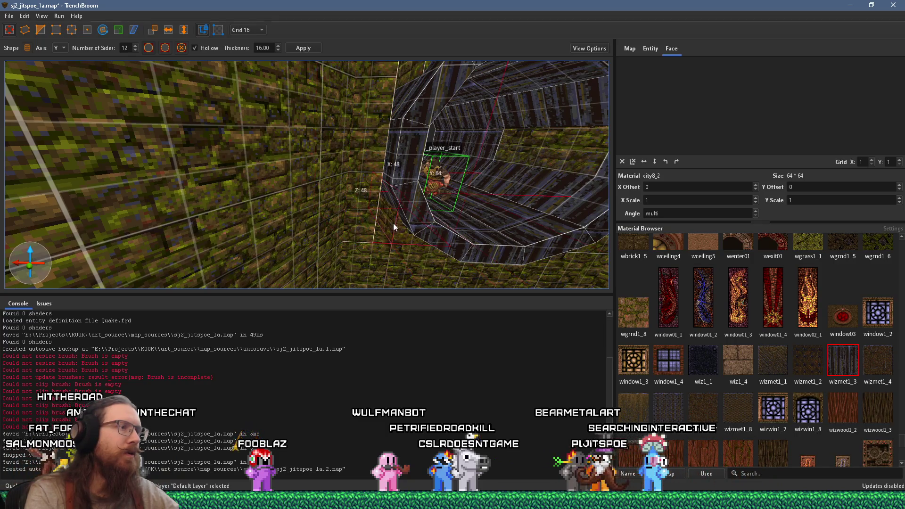
mouse_move(379, 219)
mouse_down()
mouse_move(363, 165)
mouse_move(298, 151)
mouse_up()
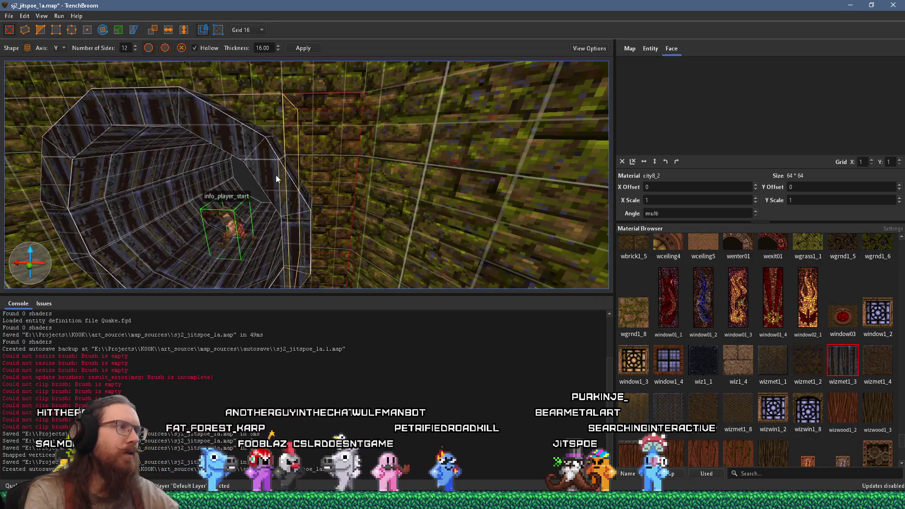
mouse_move(327, 177)
mouse_down()
mouse_move(330, 86)
mouse_move(325, 163)
mouse_move(326, 149)
mouse_move(311, 174)
mouse_move(372, 217)
mouse_up()
scroll(330, 137, down, 5)
scroll(373, 221, down, 3)
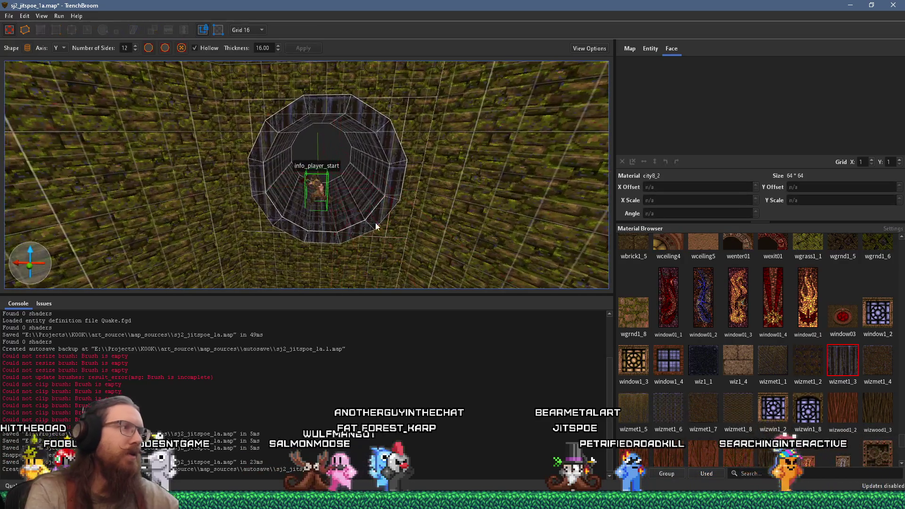
key(Escape)
Step: Save the map and launch it from the Compile dialog for a playtest
click(12, 17)
click(33, 61)
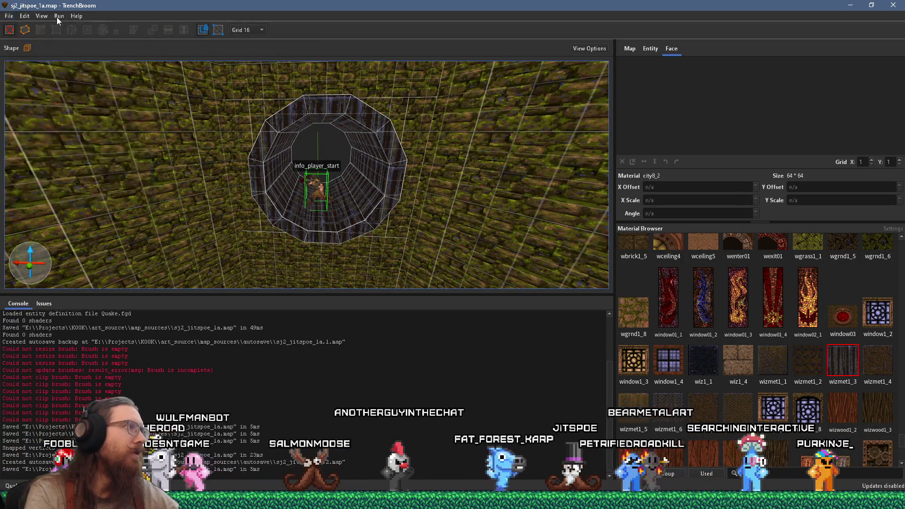
click(59, 16)
click(66, 30)
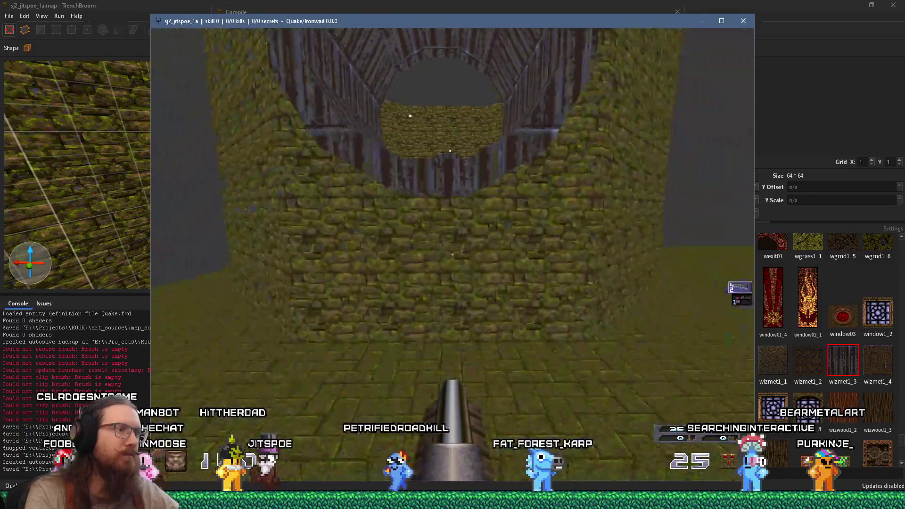
Step: Quit Ironwail from its console with 'quit' and close TrenchBroom's Compile dialog
key(grave)
text(quit)
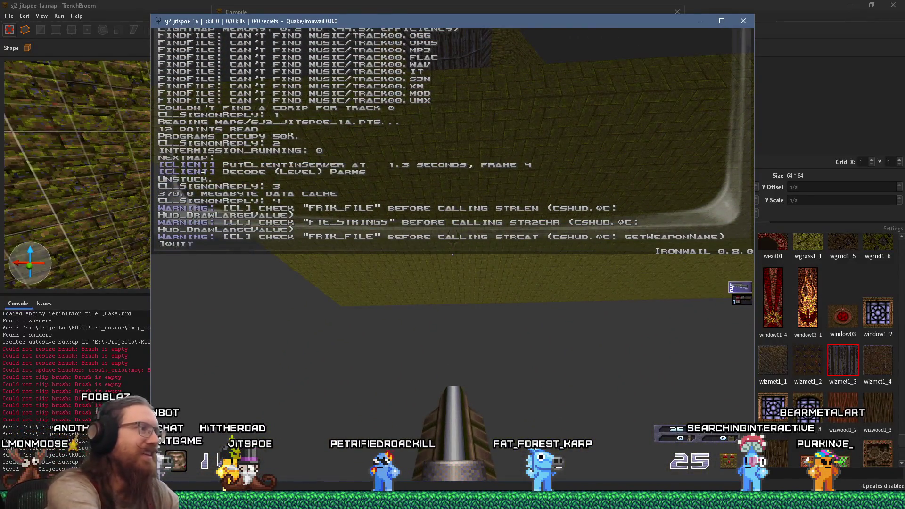
key(Return)
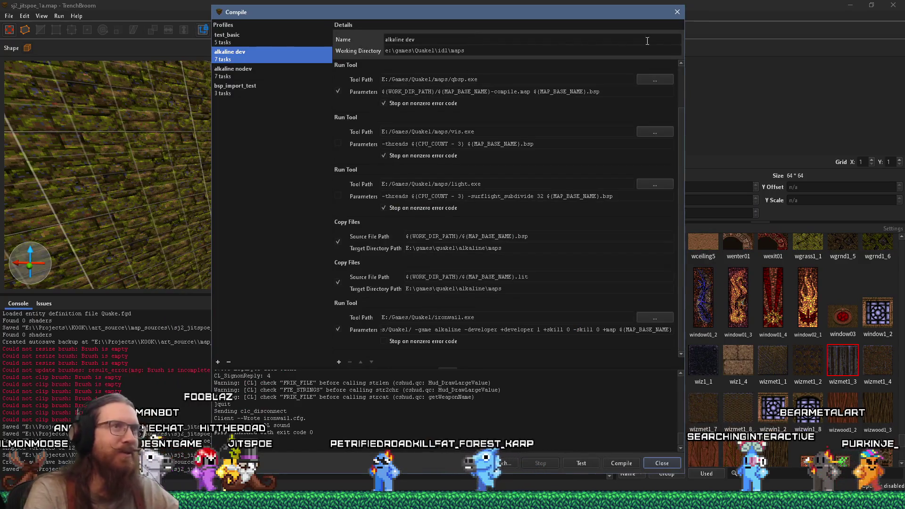
click(678, 18)
scroll(397, 209, up, 5)
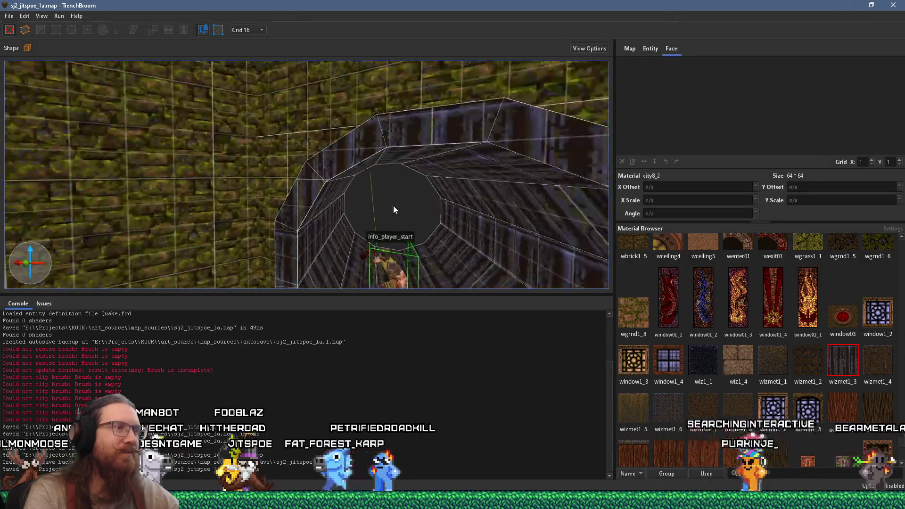
Step: Select the tube brush and drag its end face out to about Y 816
click(267, 233)
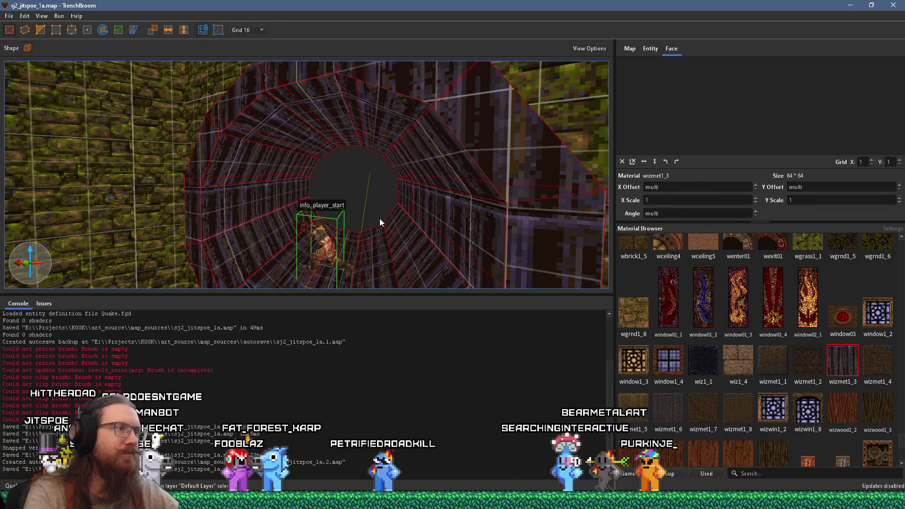
scroll(377, 216, down, 10)
drag(227, 249, 780, 199)
scroll(394, 199, up, 10)
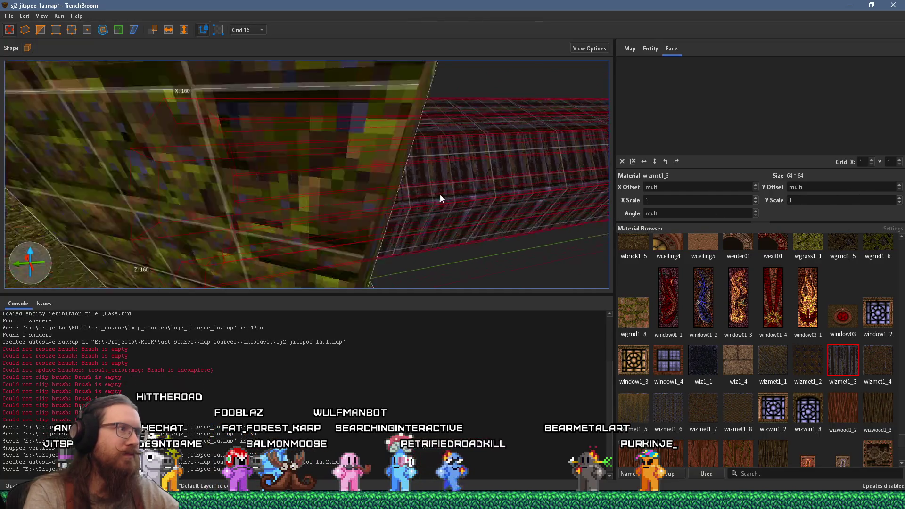
scroll(398, 193, up, 5)
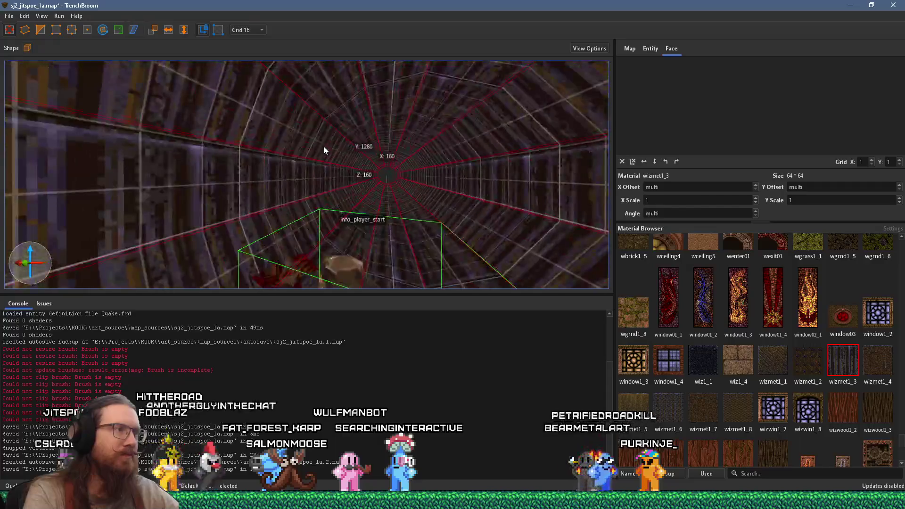
scroll(285, 210, up, 3)
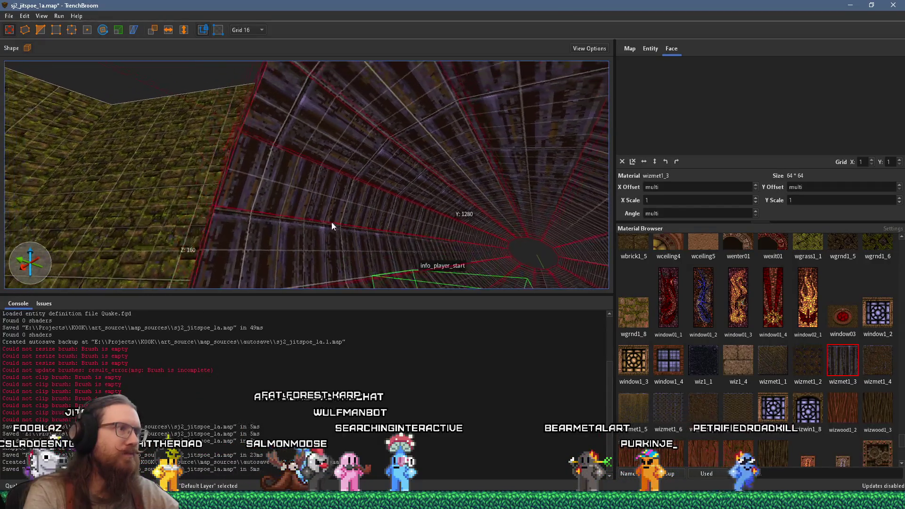
Step: Check the texture alignment of several wizmet1_3 wall faces along the tunnel, then clear the selection
shift+click(330, 221)
mouse_move(444, 112)
mouse_down()
mouse_move(420, 152)
mouse_move(335, 188)
mouse_up()
mouse_move(267, 87)
mouse_down()
mouse_move(366, 123)
mouse_move(350, 123)
mouse_up()
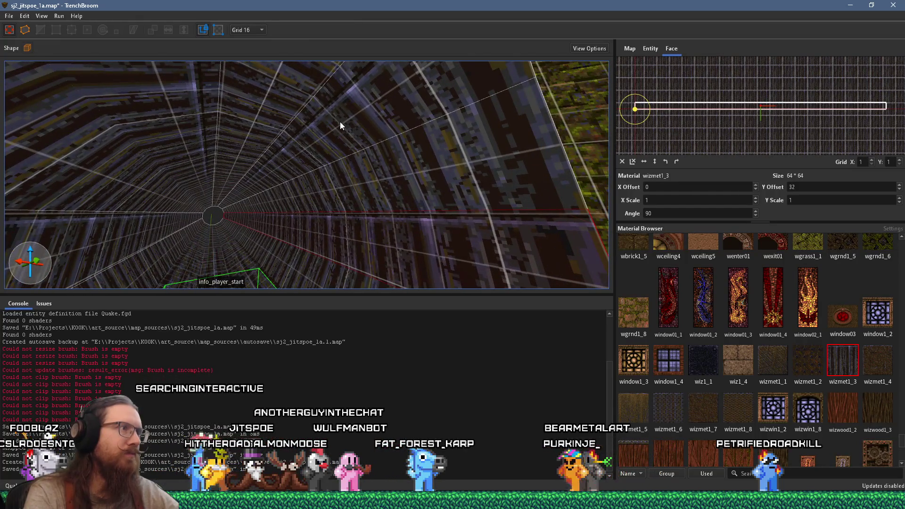
shift+click(340, 114)
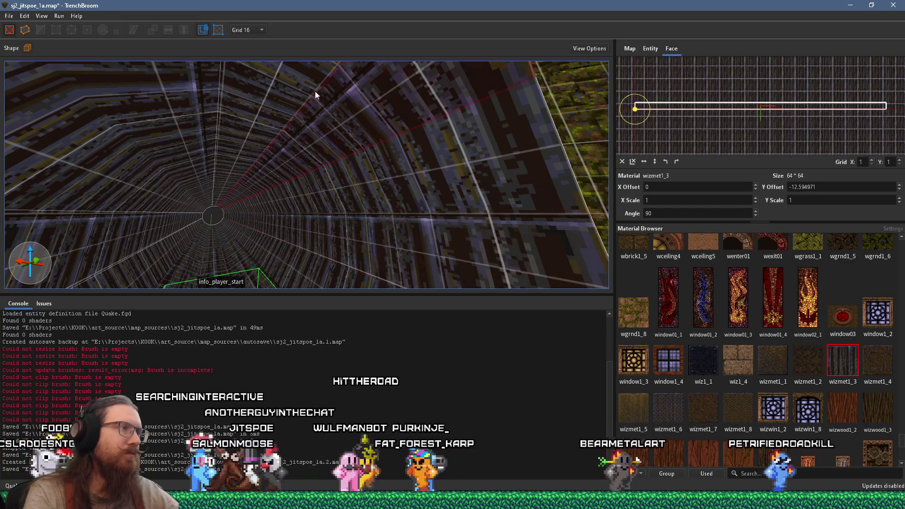
mouse_move(313, 90)
mouse_down()
mouse_move(301, 142)
mouse_move(312, 143)
mouse_up()
shift+click(390, 175)
mouse_move(302, 250)
mouse_down()
mouse_move(263, 238)
mouse_move(251, 157)
mouse_up()
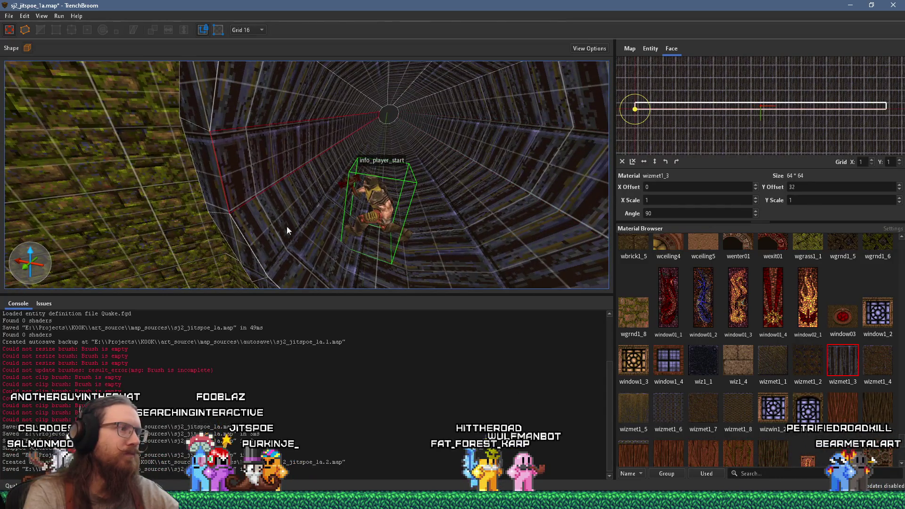
mouse_move(315, 252)
mouse_down()
mouse_move(310, 200)
mouse_move(319, 205)
mouse_up()
key(Escape)
scroll(330, 188, down, 5)
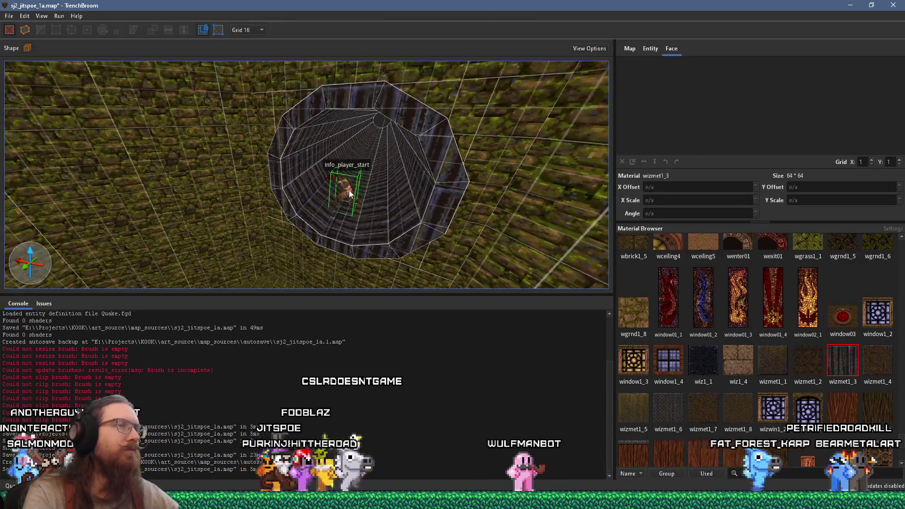
click(9, 15)
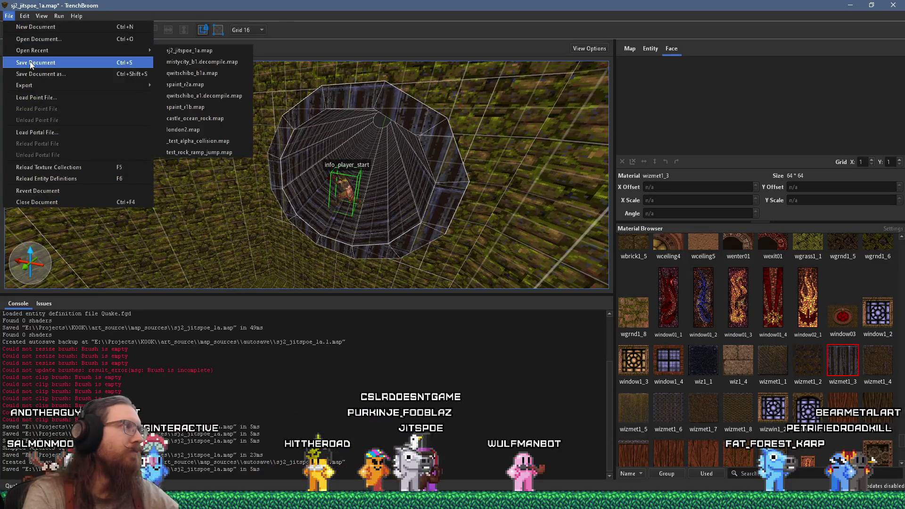
Step: Save sj2_jitspoe_1a.map and scroll the Material Browser up to the light textures
click(32, 63)
scroll(192, 132, up, 5)
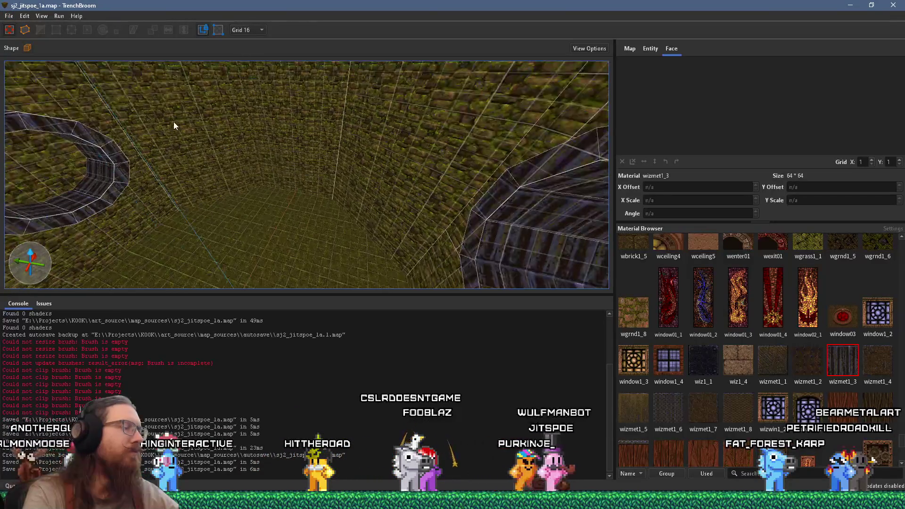
scroll(280, 66, up, 10)
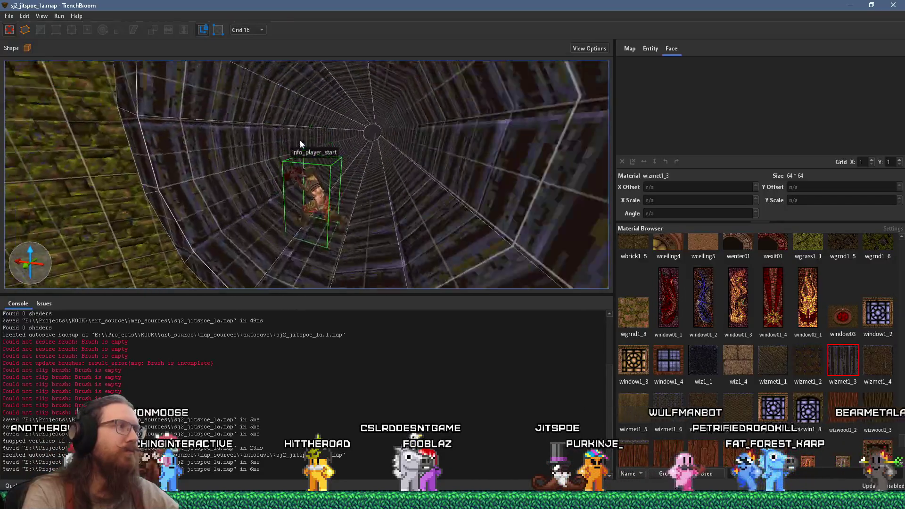
scroll(336, 163, up, 10)
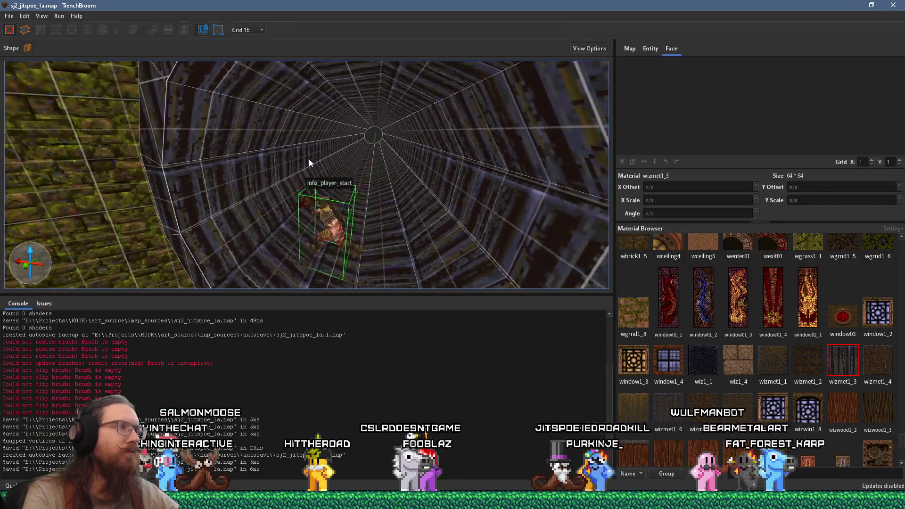
scroll(318, 157, down, 5)
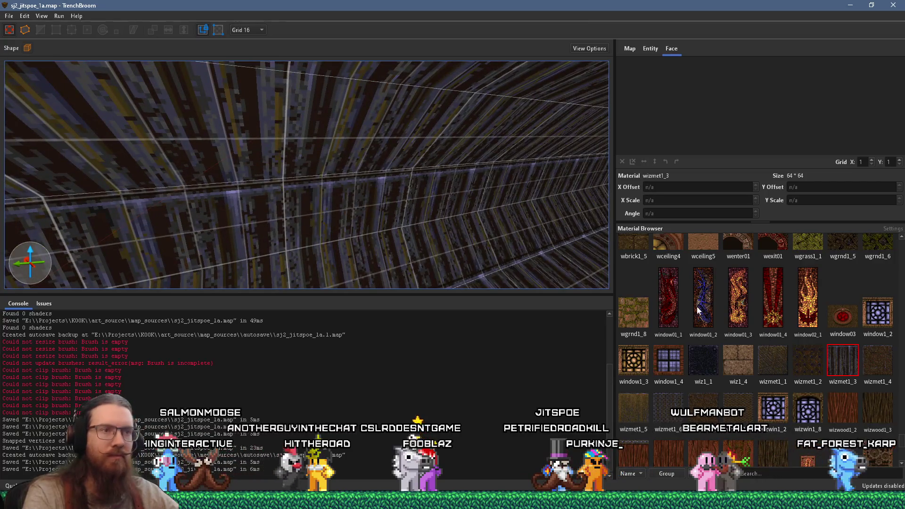
scroll(500, 204, up, 5)
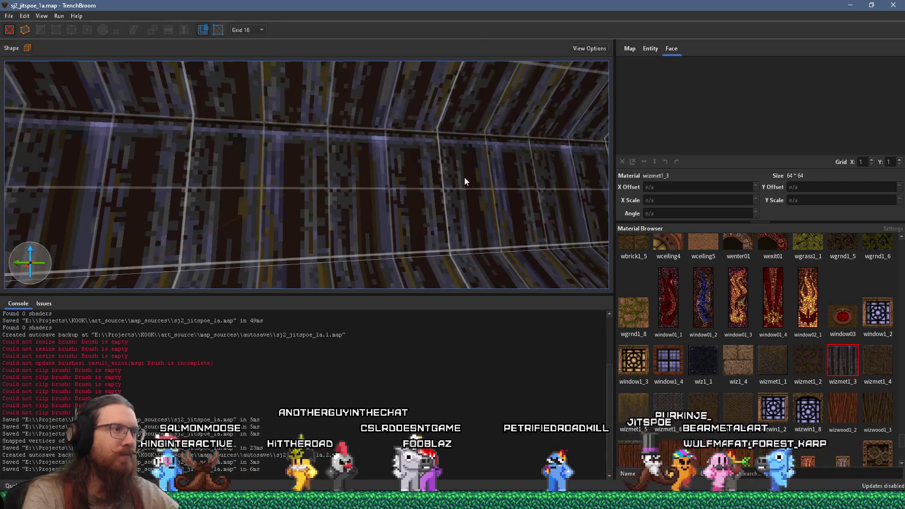
scroll(777, 376, down, 5)
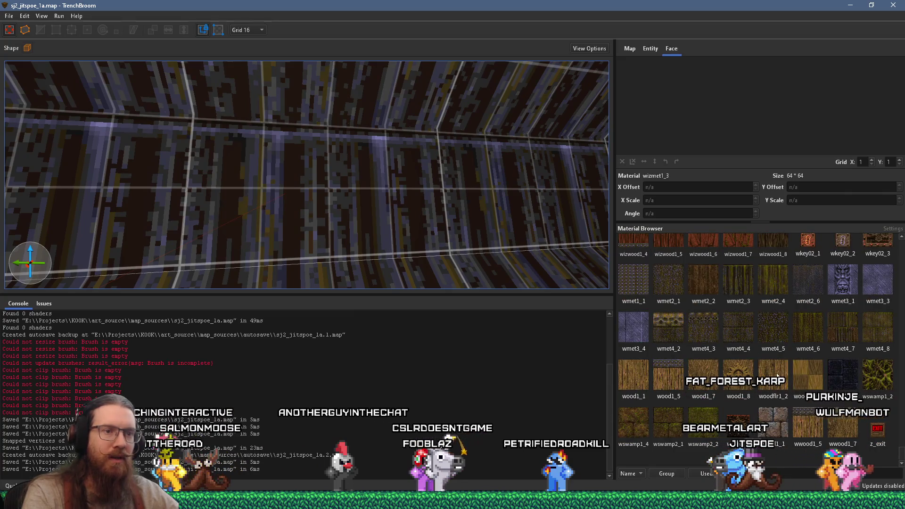
scroll(777, 376, up, 10)
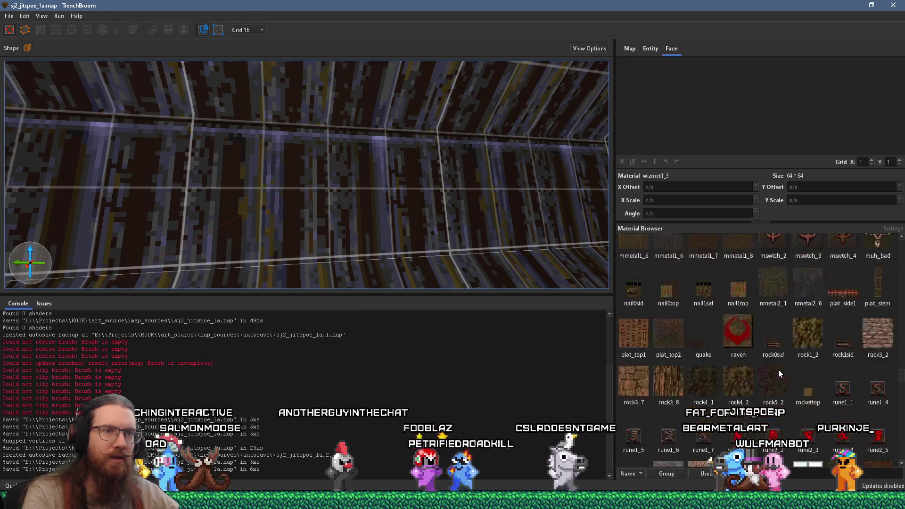
Step: Pick the m5_8 material and draw a 32×32 block against the tunnel's inner wall
scroll(778, 370, up, 5)
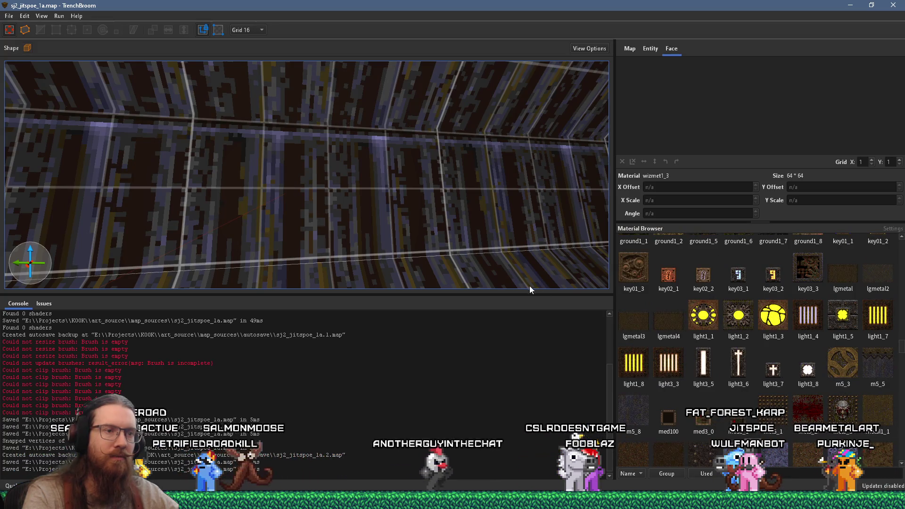
click(619, 406)
scroll(445, 255, up, 3)
click(363, 194)
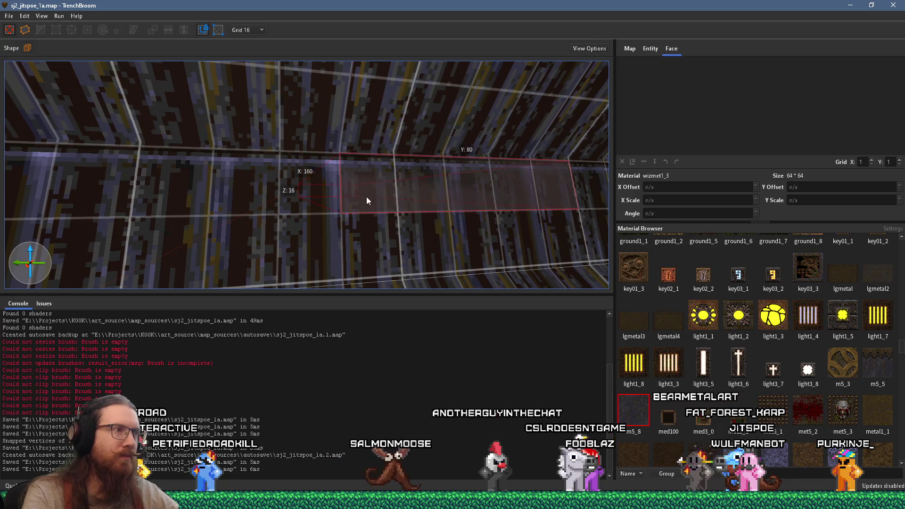
mouse_move(403, 237)
mouse_down()
mouse_move(412, 277)
mouse_move(411, 267)
mouse_up()
drag(572, 203, 469, 210)
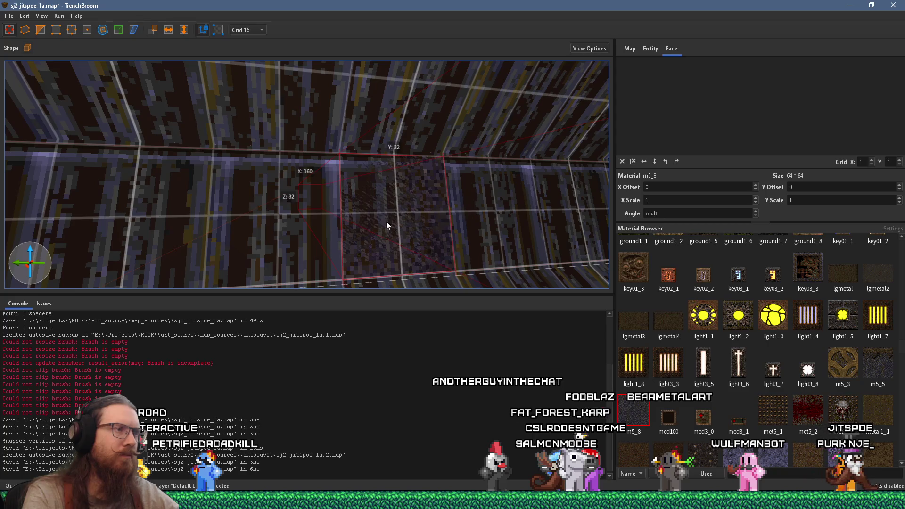
mouse_move(266, 186)
mouse_down()
mouse_move(276, 200)
mouse_move(362, 230)
mouse_move(245, 171)
mouse_move(337, 200)
mouse_move(317, 176)
mouse_move(281, 195)
mouse_move(274, 101)
mouse_up()
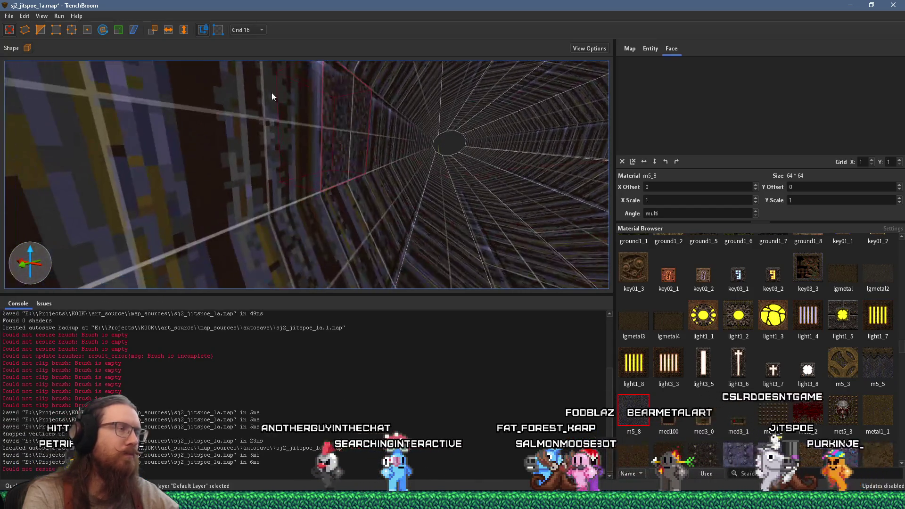
click(247, 30)
click(251, 52)
mouse_move(342, 124)
mouse_down()
mouse_move(358, 126)
mouse_move(279, 128)
mouse_up()
scroll(332, 144, up, 3)
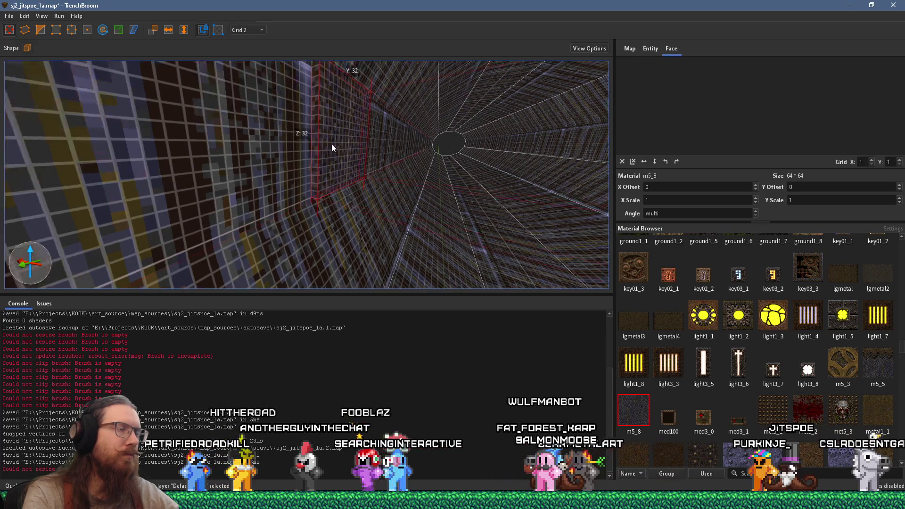
shift+click(316, 153)
click(807, 370)
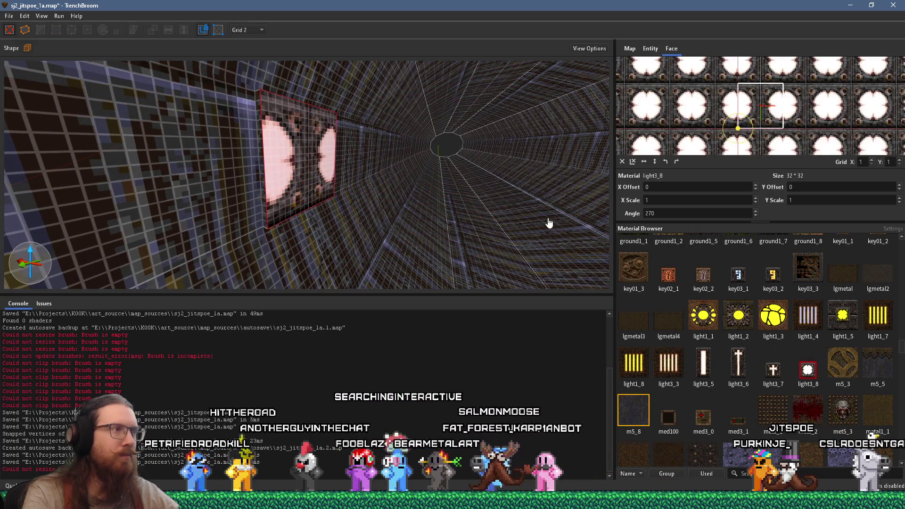
drag(603, 172, 431, 173)
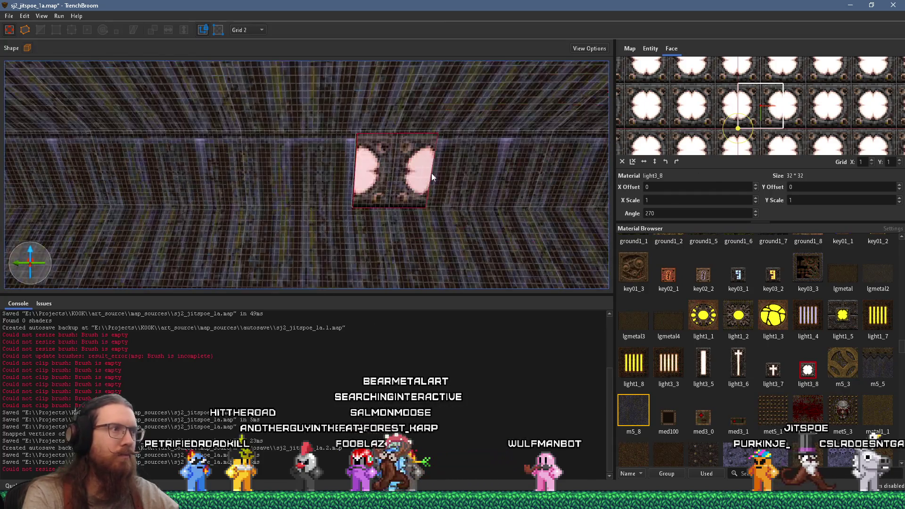
click(362, 168)
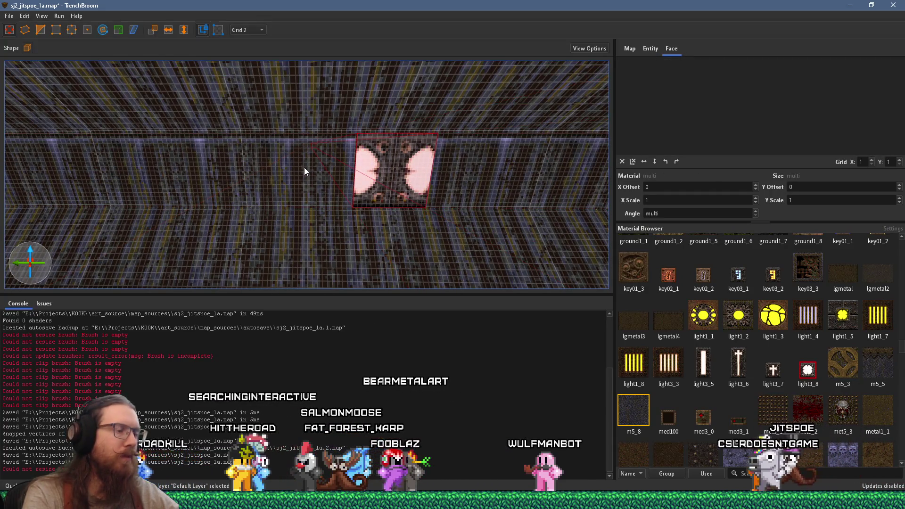
drag(314, 171, 350, 216)
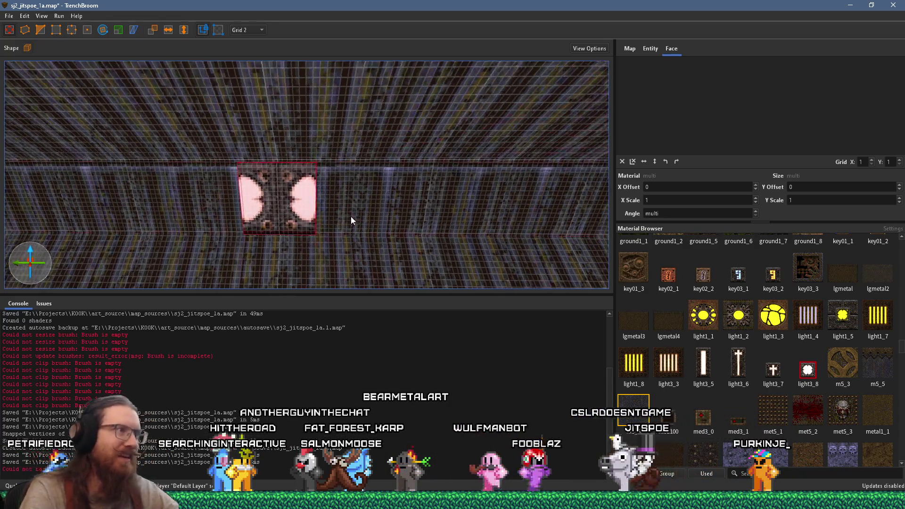
mouse_move(161, 221)
mouse_down()
mouse_move(105, 217)
mouse_move(112, 216)
mouse_up()
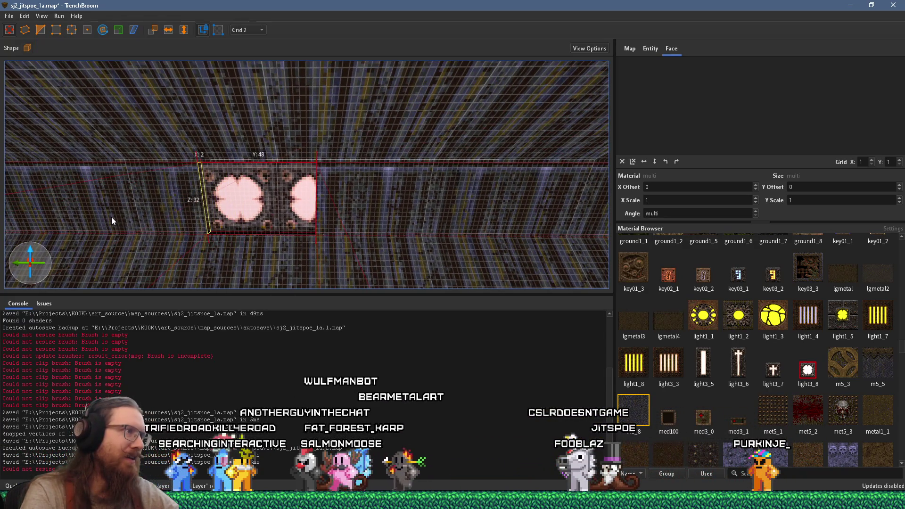
key(ctrl+z)
mouse_move(314, 211)
mouse_down()
mouse_move(400, 200)
mouse_move(363, 199)
mouse_up()
scroll(400, 199, up, 3)
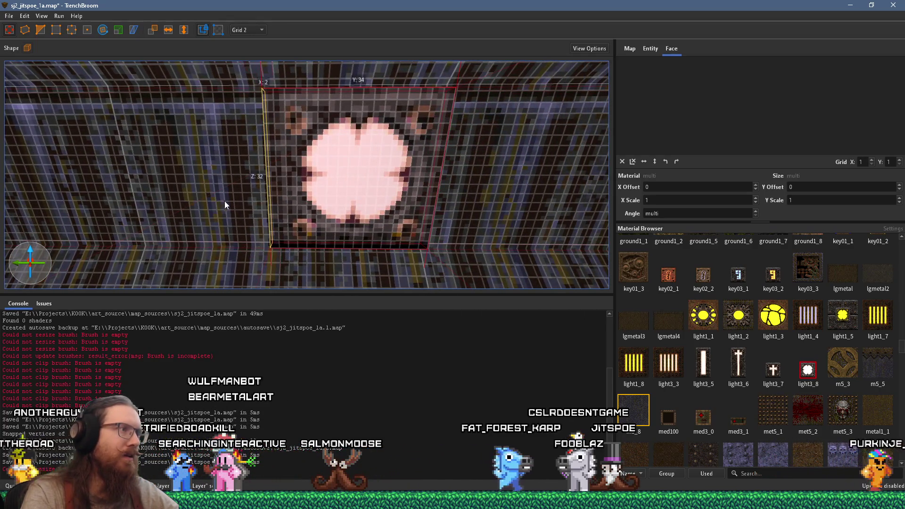
click(242, 29)
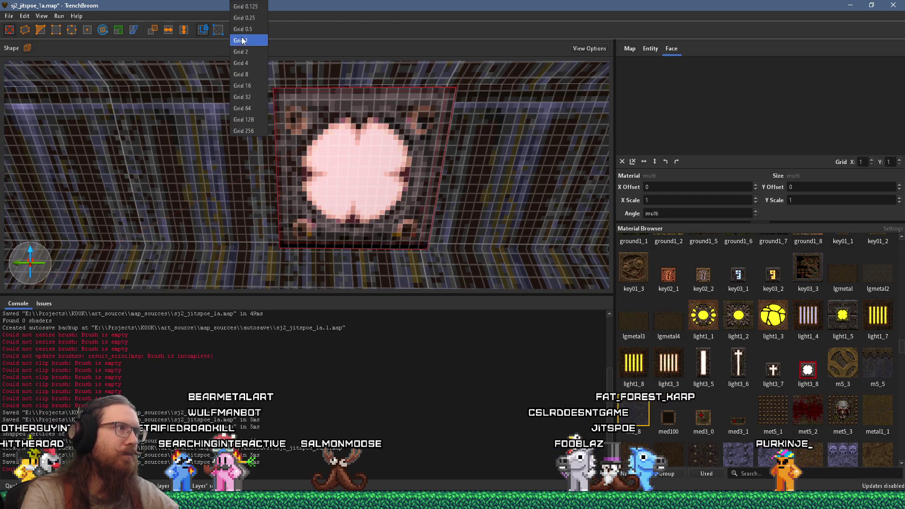
click(249, 63)
scroll(287, 179, down, 5)
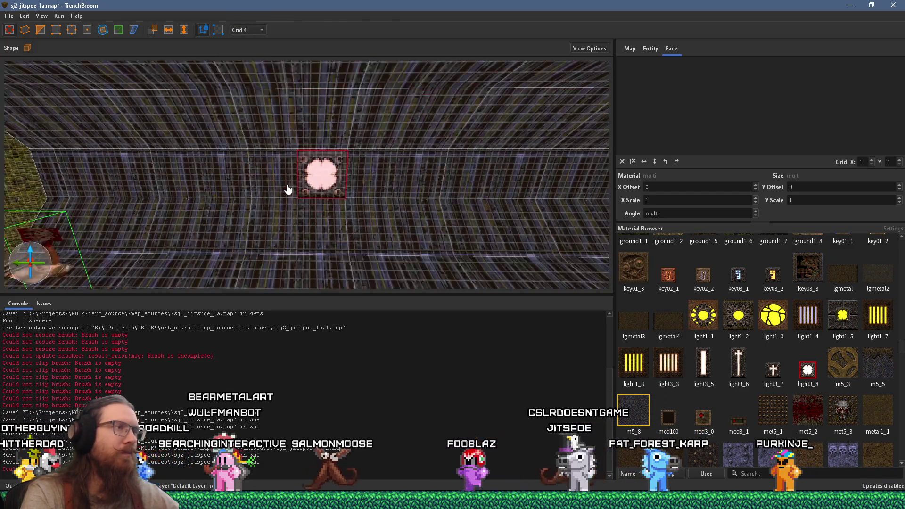
key(Escape)
scroll(355, 188, up, 6)
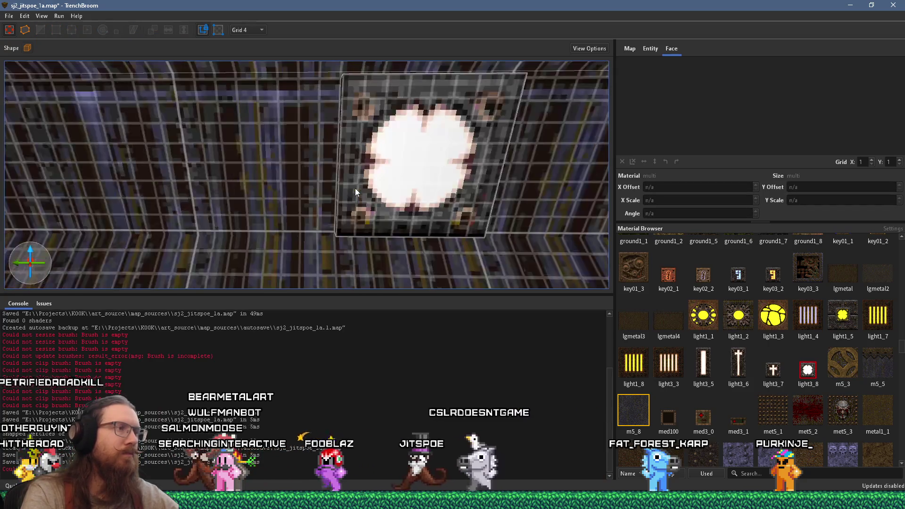
drag(358, 186, 399, 189)
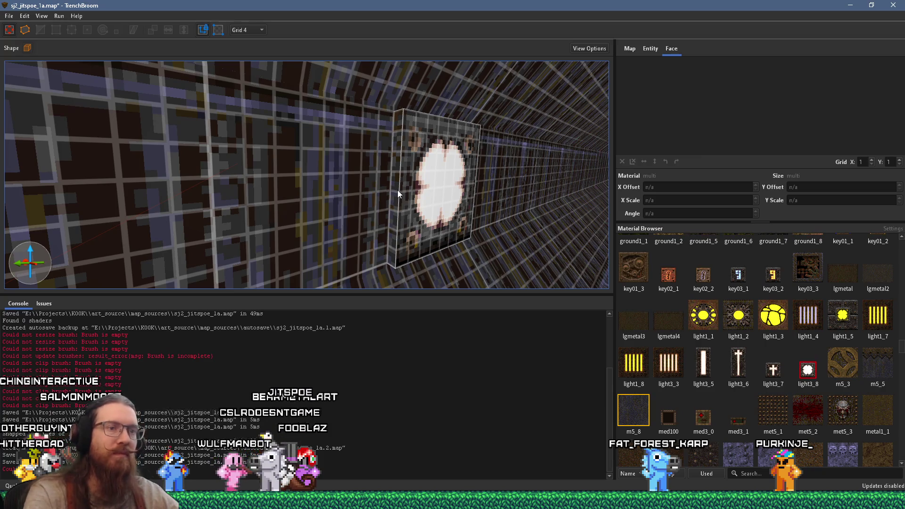
scroll(482, 226, up, 3)
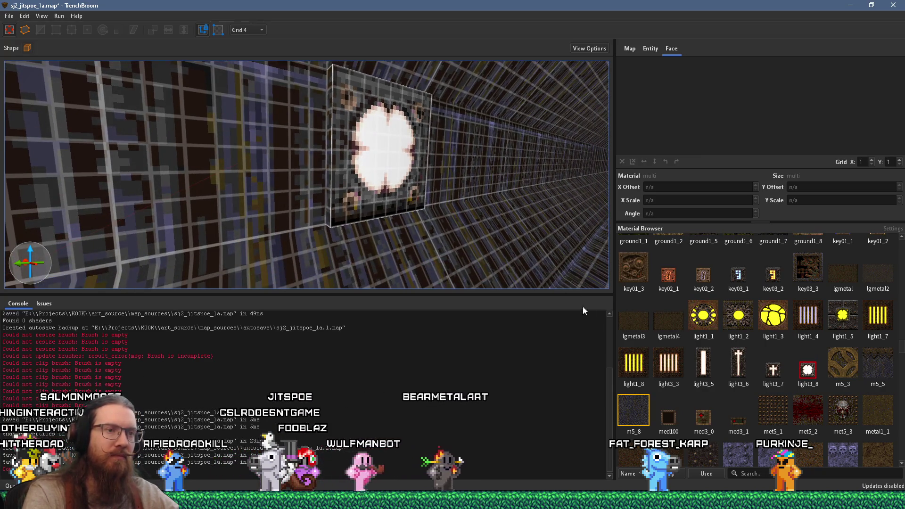
scroll(400, 219, up, 5)
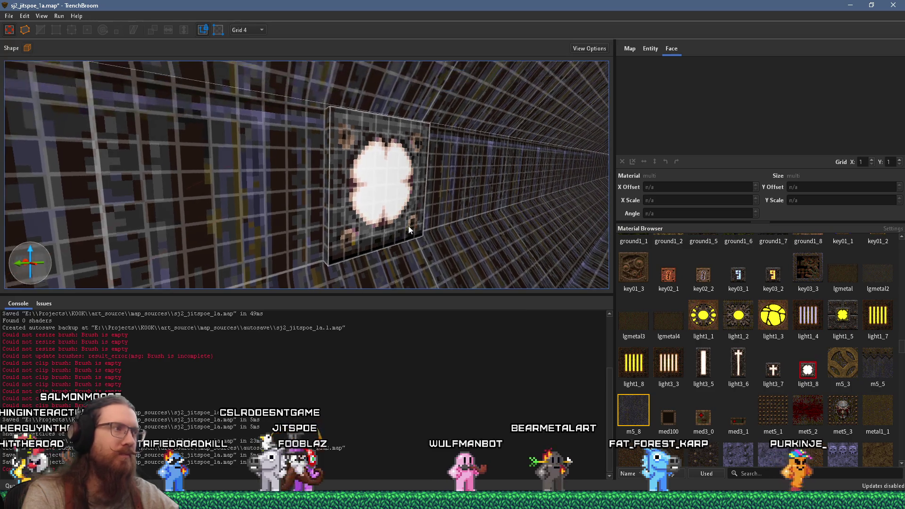
scroll(384, 218, up, 3)
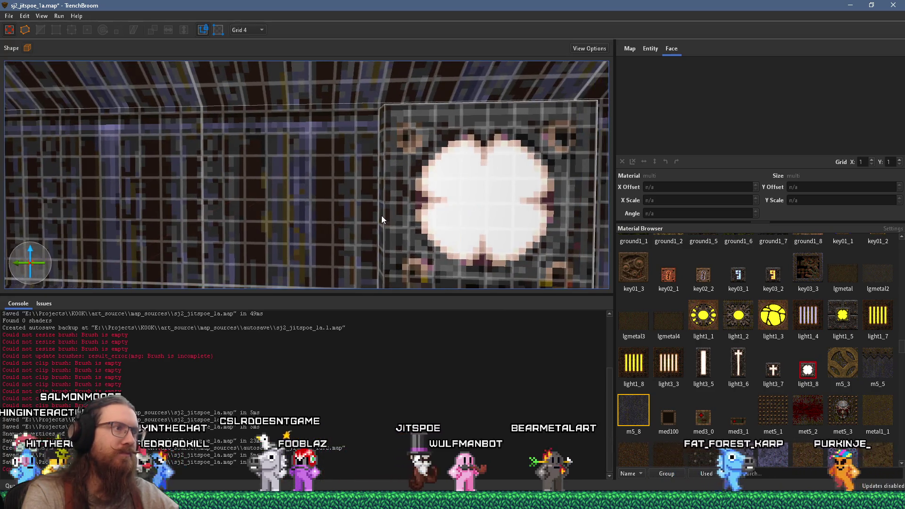
drag(359, 162, 400, 170)
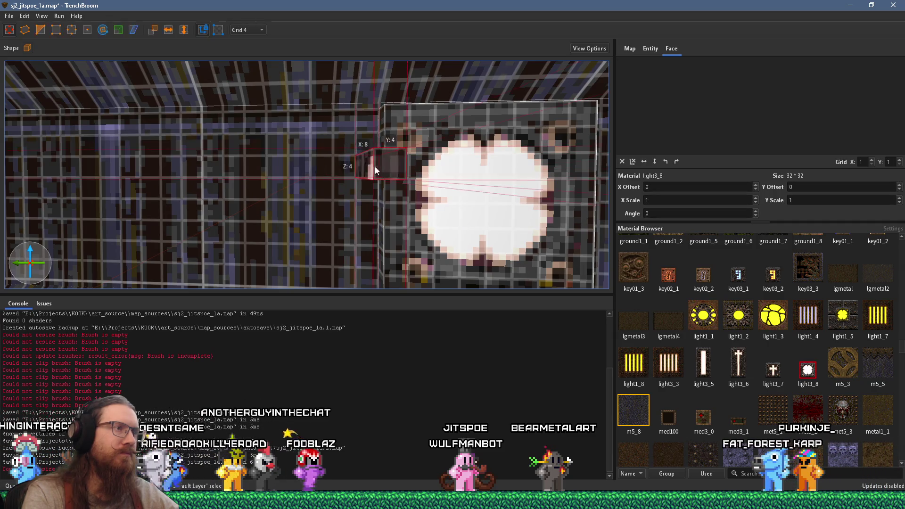
Step: Finish the new brush and stretch it across the wall light as a thin m5_8 bar
key(a)
key(s)
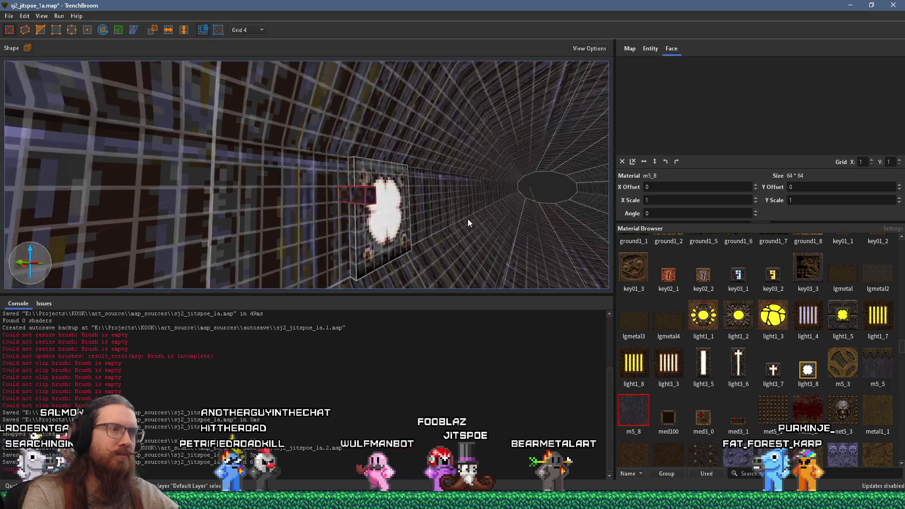
key(w)
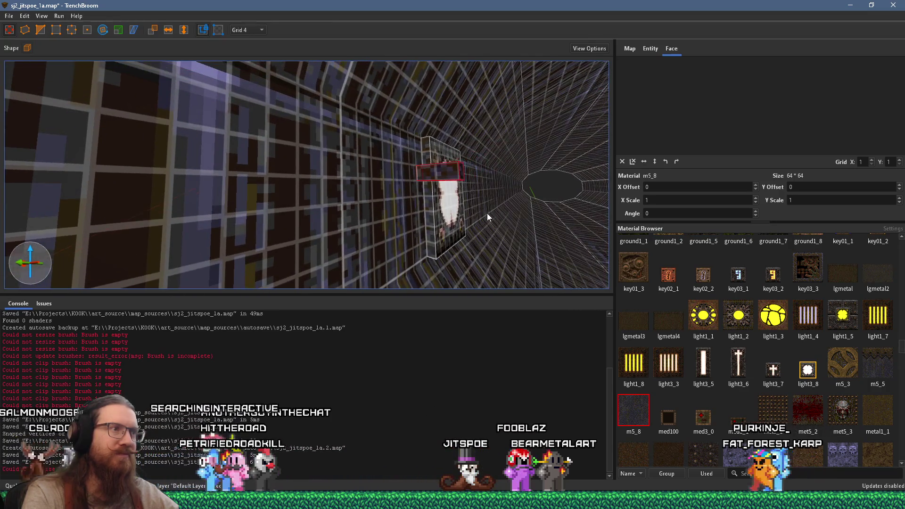
key(w)
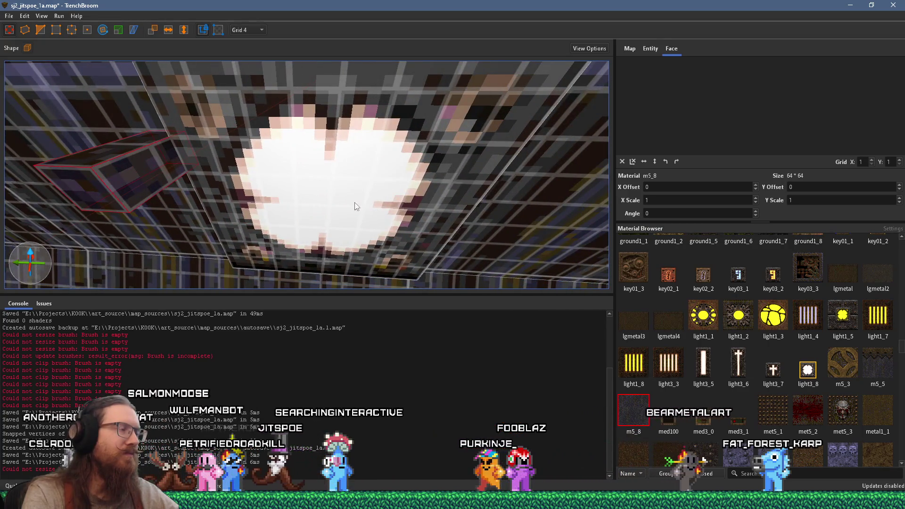
mouse_move(174, 165)
mouse_down()
mouse_move(267, 126)
mouse_move(282, 142)
mouse_up()
mouse_move(291, 183)
mouse_down()
mouse_move(553, 210)
mouse_move(304, 219)
mouse_up()
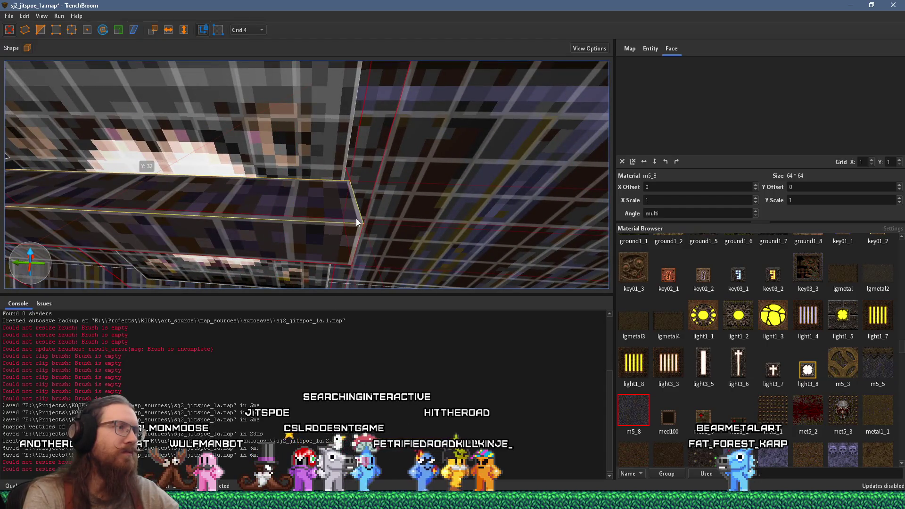
mouse_move(402, 221)
mouse_down()
mouse_move(425, 211)
mouse_move(376, 137)
mouse_up()
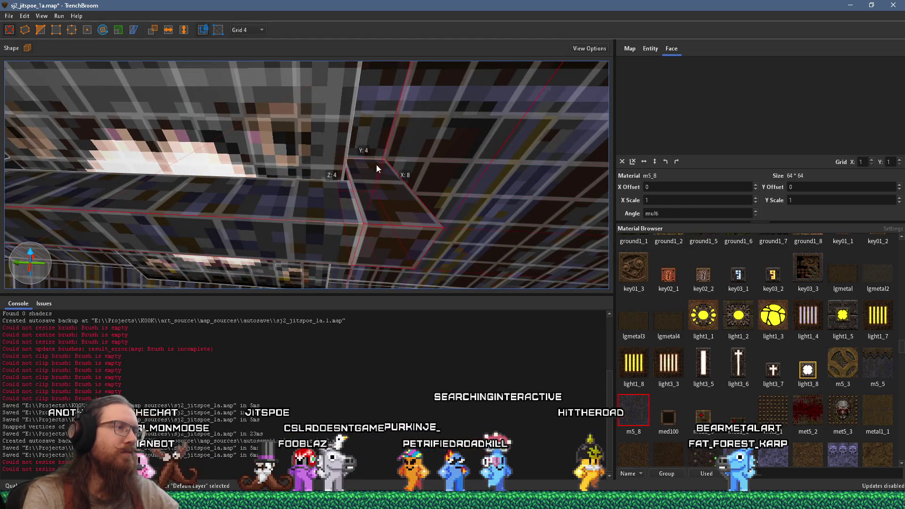
scroll(389, 188, down, 5)
drag(390, 192, 417, 198)
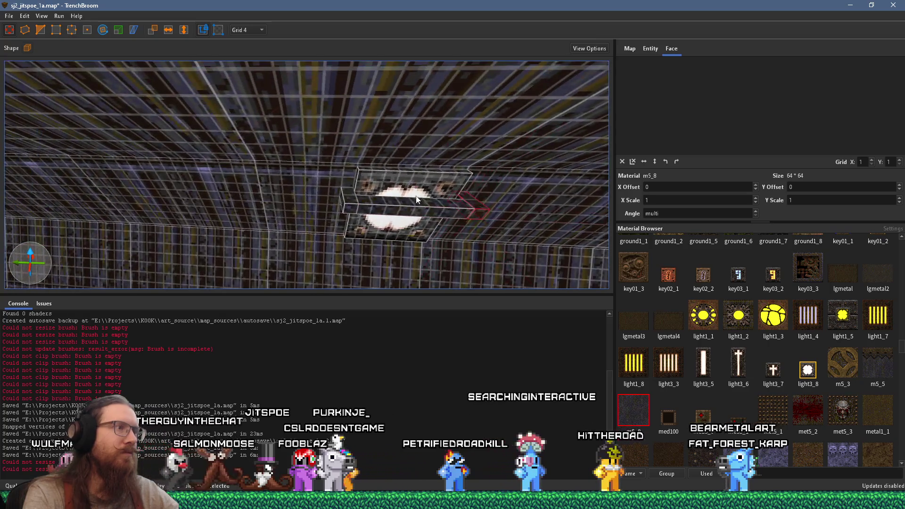
Step: Select the horizontal trim bar together with the small box at its end
click(363, 212)
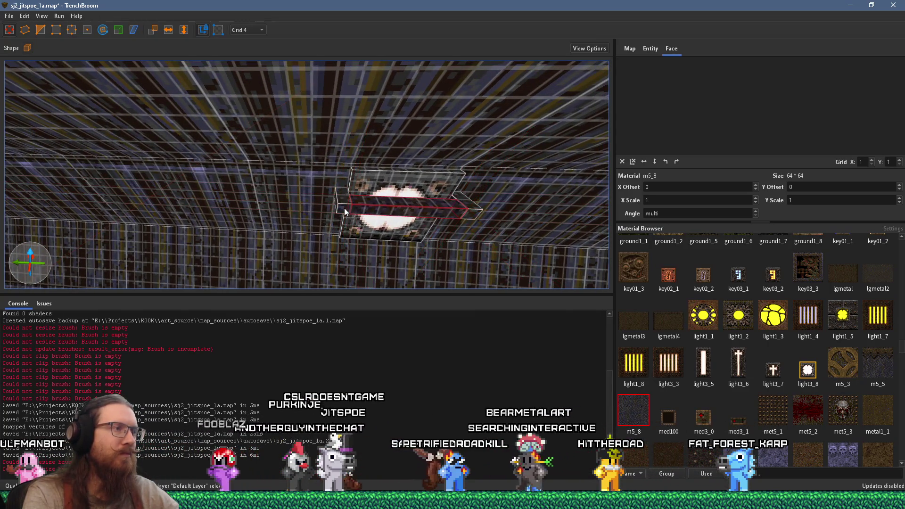
scroll(354, 210, up, 5)
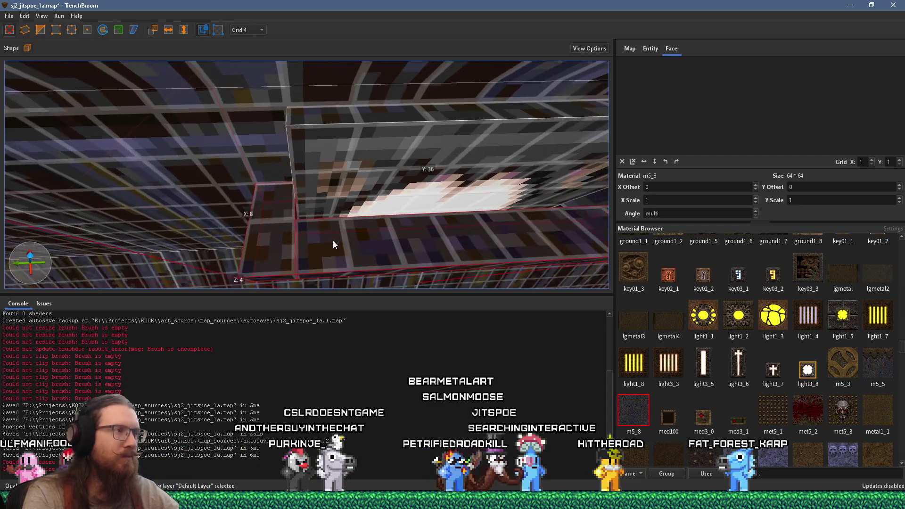
click(285, 248)
scroll(284, 248, down, 3)
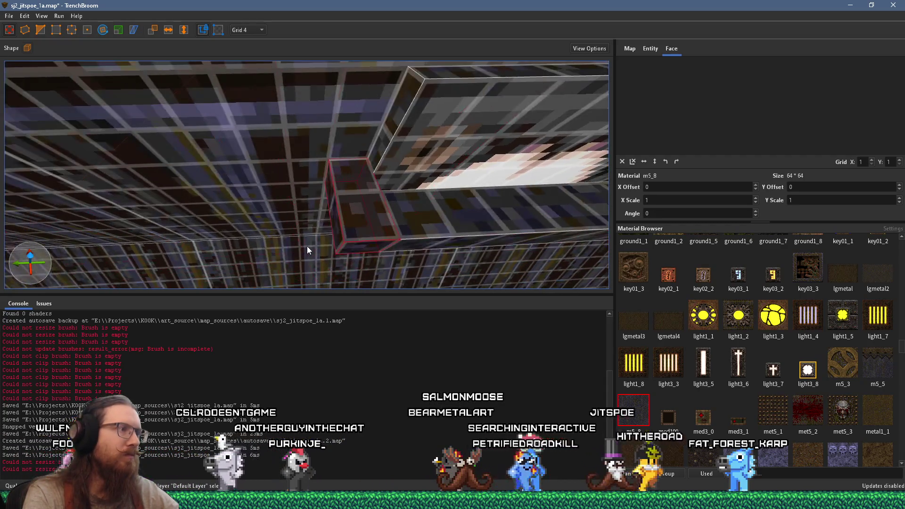
click(61, 30)
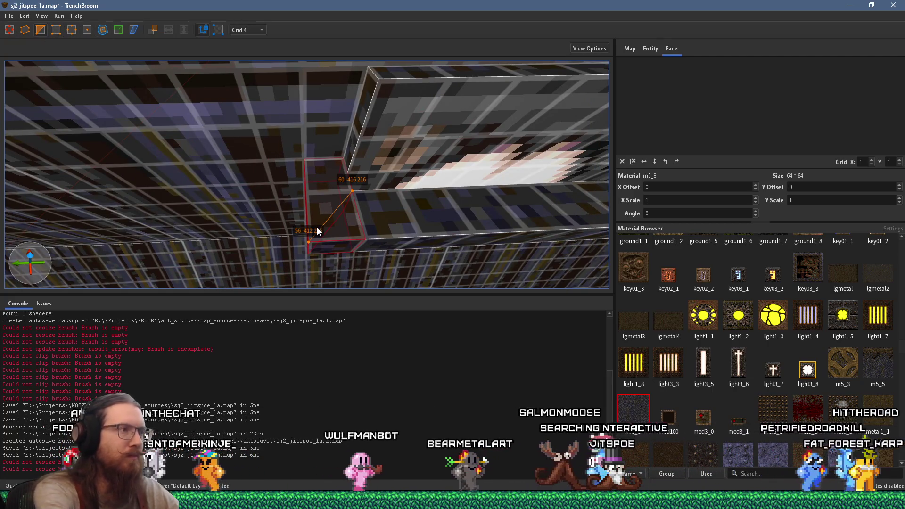
Step: Clip the end box diagonally by placing a clip point on its corner
mouse_move(369, 236)
mouse_down()
mouse_move(346, 231)
mouse_move(441, 136)
mouse_move(82, 52)
mouse_up()
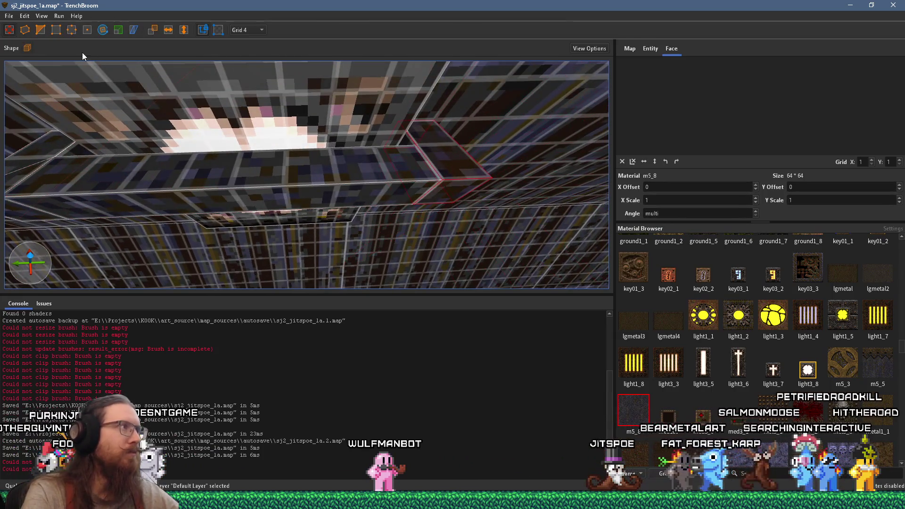
click(483, 180)
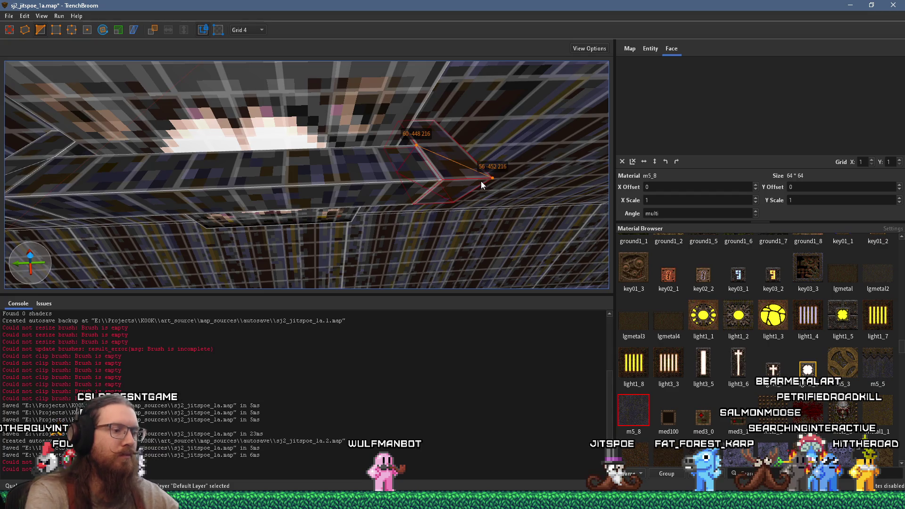
key(Return)
Step: Inspect the cut, then select the thin slab and one of its faces to check its texture
mouse_move(412, 174)
mouse_down()
mouse_move(366, 166)
mouse_move(569, 199)
mouse_move(479, 174)
mouse_move(431, 108)
mouse_up()
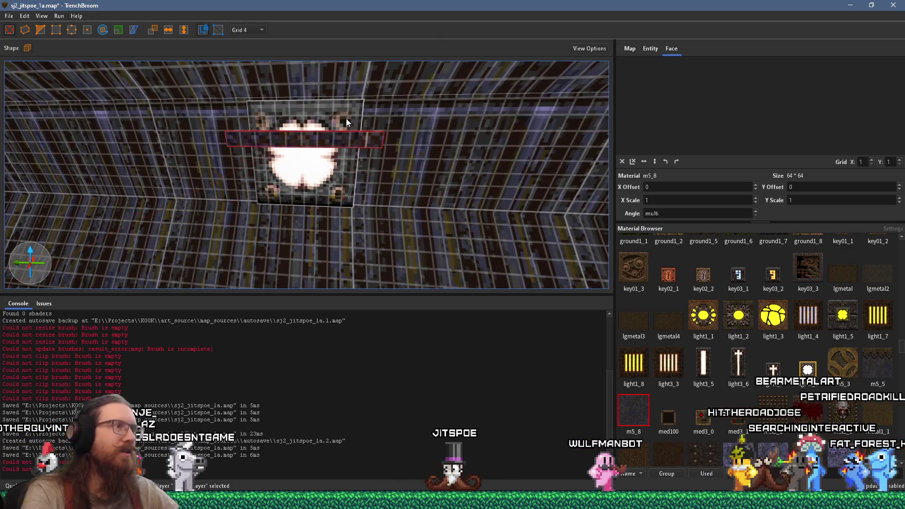
drag(326, 125, 320, 165)
click(214, 252)
mouse_move(343, 263)
mouse_down()
mouse_move(334, 250)
mouse_move(291, 235)
mouse_up()
shift+click(321, 250)
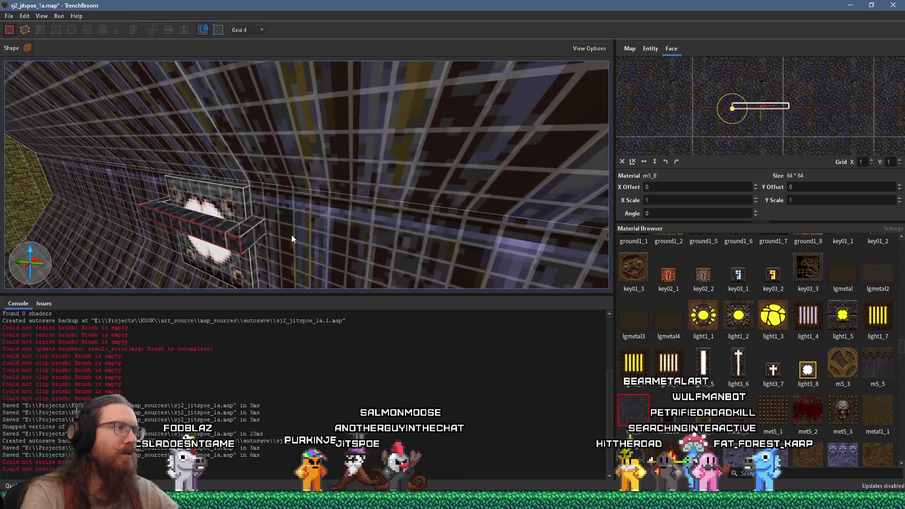
click(250, 238)
scroll(265, 227, up, 10)
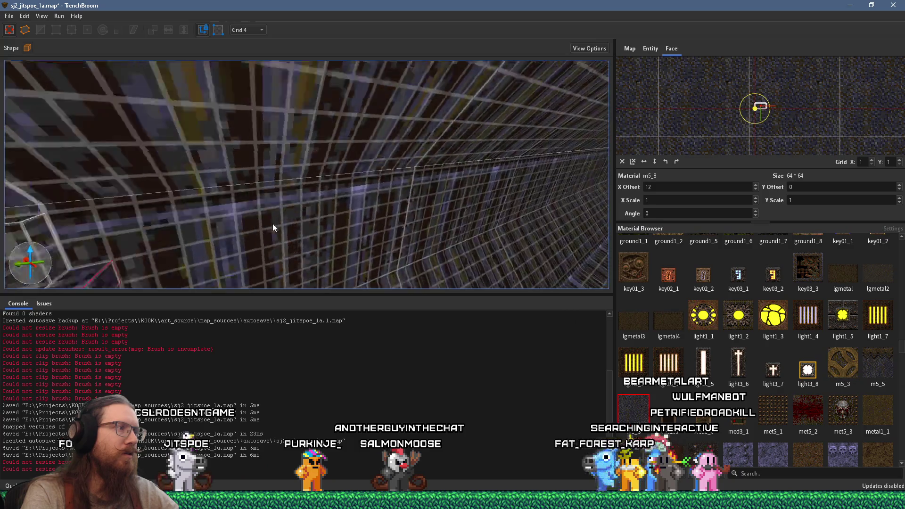
scroll(326, 213, down, 10)
click(411, 188)
mouse_move(413, 194)
mouse_down()
mouse_move(386, 149)
mouse_move(389, 156)
mouse_move(287, 168)
mouse_up()
click(413, 134)
click(220, 157)
drag(220, 157, 292, 171)
click(291, 168)
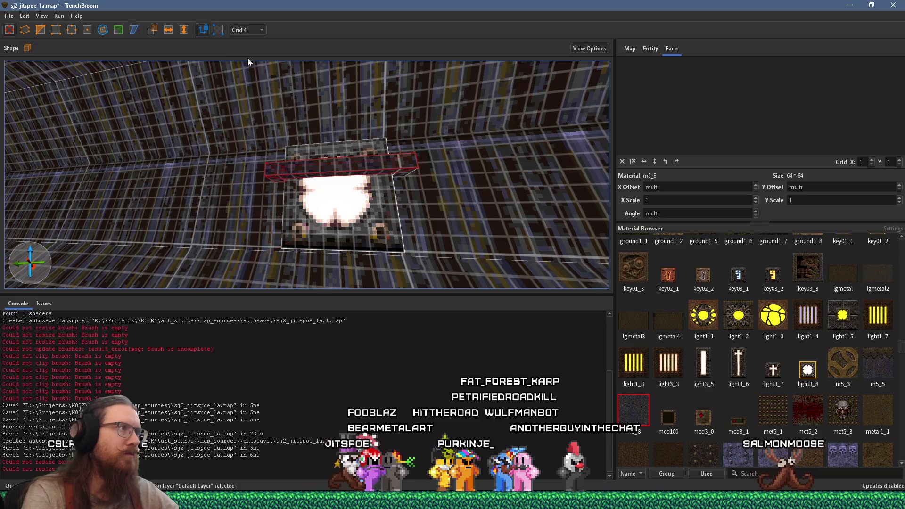
mouse_move(282, 99)
mouse_down()
mouse_move(295, 117)
mouse_move(278, 188)
mouse_move(293, 208)
mouse_move(286, 262)
mouse_move(286, 253)
mouse_up()
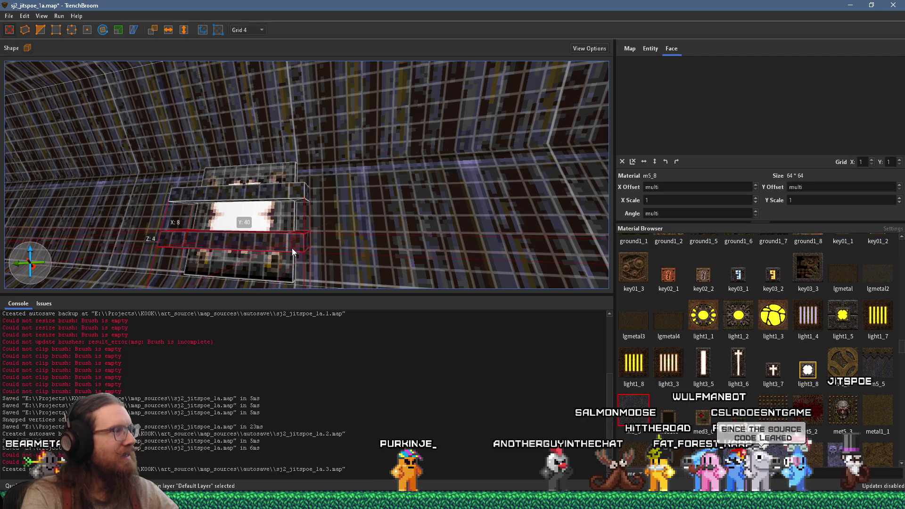
Step: Select the lower and middle trim bars and check their bottom and end face alignment
mouse_move(292, 248)
mouse_down()
mouse_move(203, 200)
mouse_move(242, 237)
mouse_up()
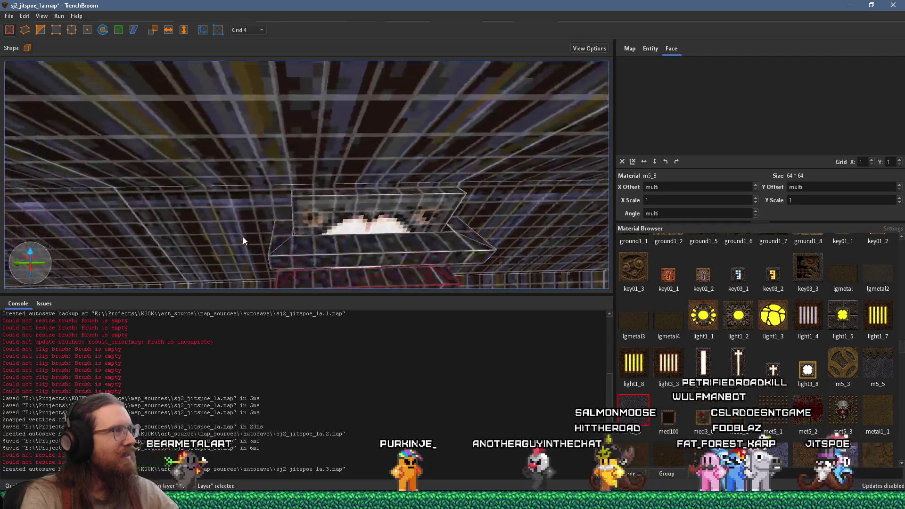
scroll(242, 228, up, 3)
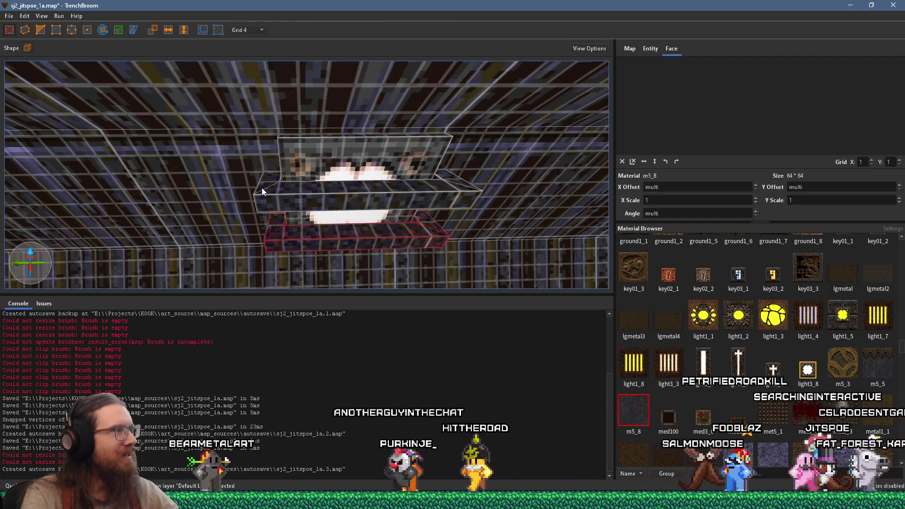
ctrl+click(278, 193)
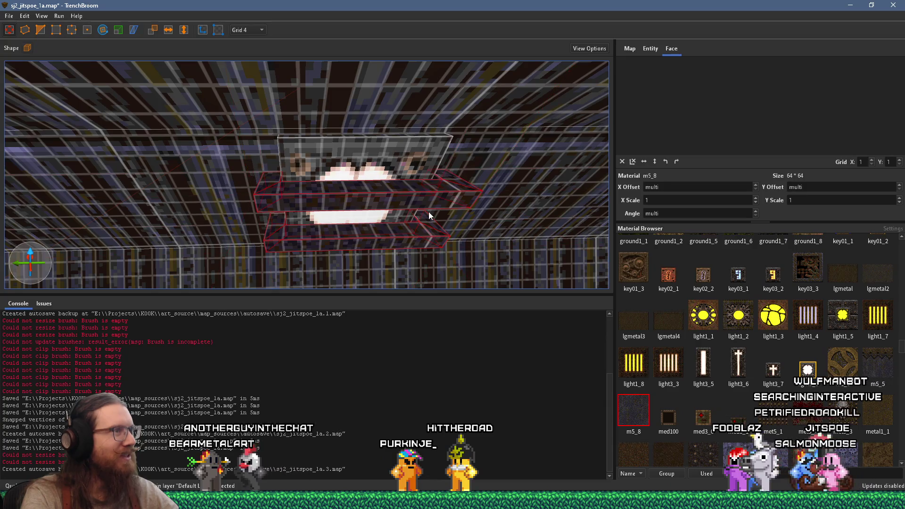
shift+click(381, 236)
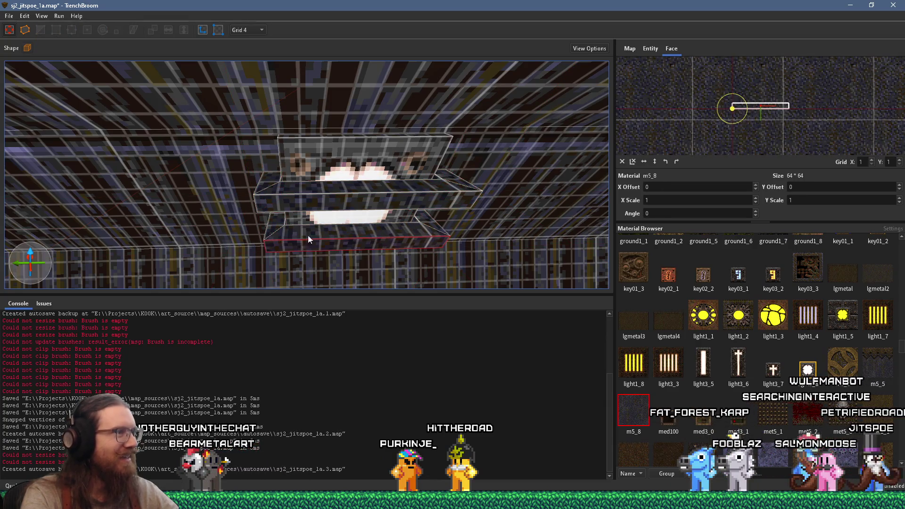
drag(307, 236, 365, 227)
shift+click(416, 205)
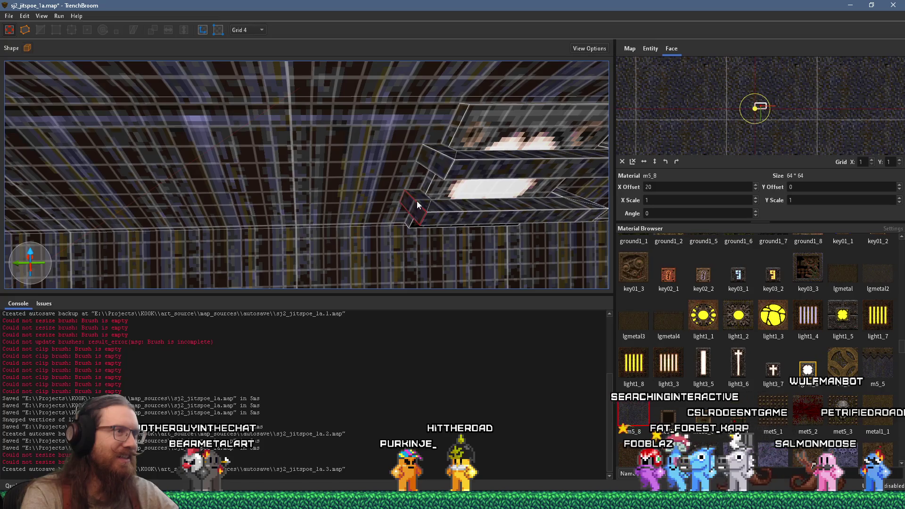
Step: Bring the light fixture back into view, pick a bar's end face, and frame it
drag(428, 199, 240, 220)
key(Left)
key(Left)
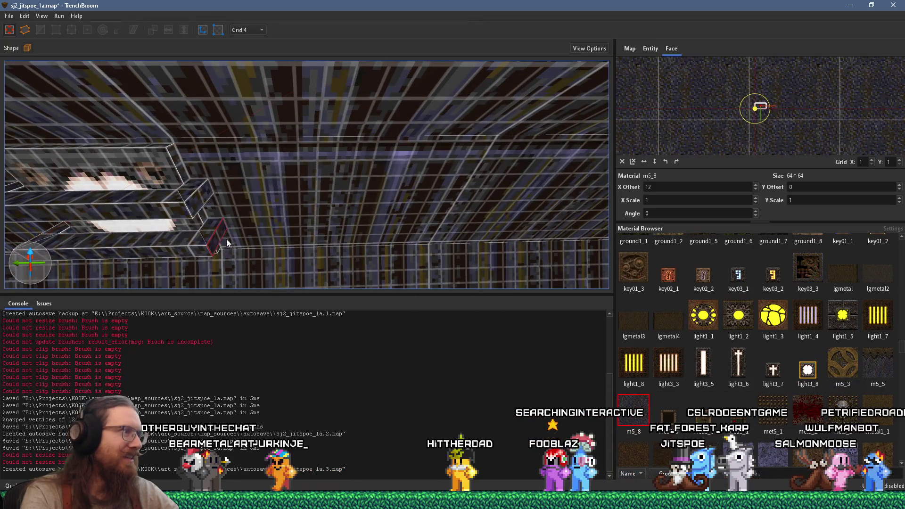
scroll(221, 222, up, 2)
scroll(240, 174, up, 2)
scroll(266, 132, up, 1)
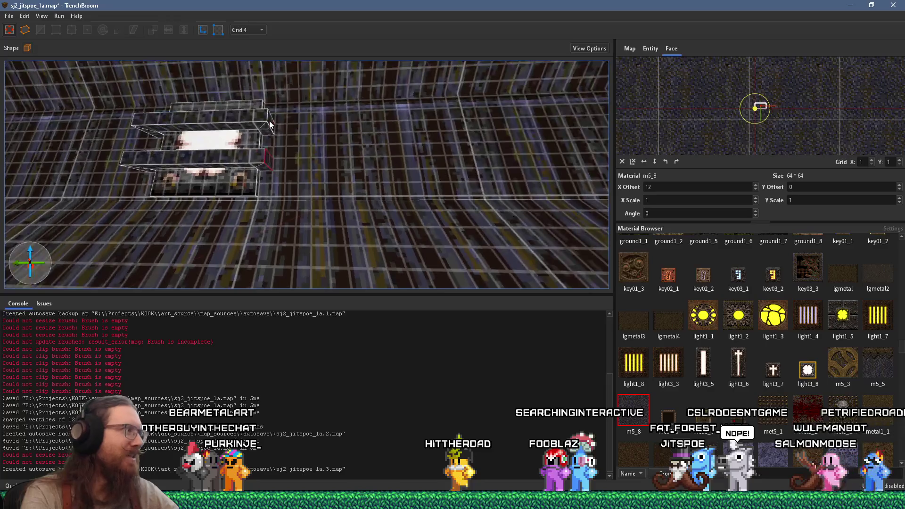
scroll(293, 115, up, 2)
scroll(330, 111, down, 4)
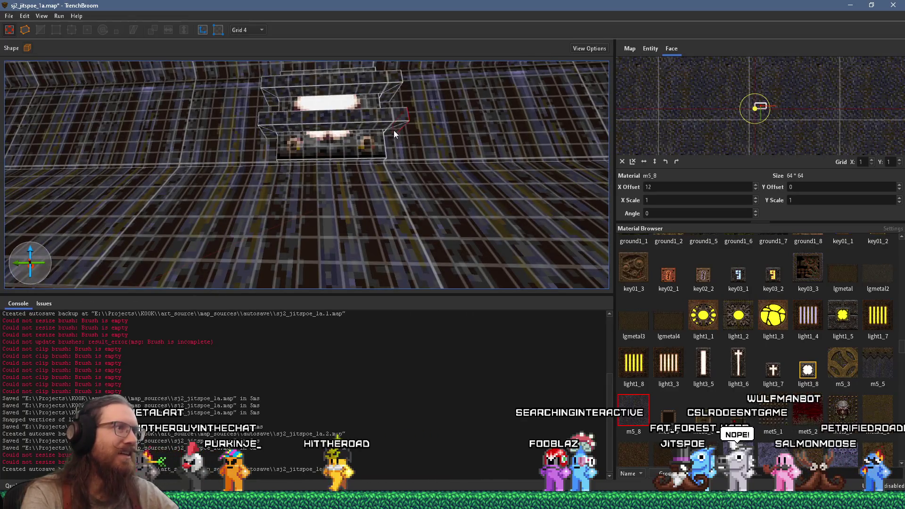
key(Left)
key(Left)
key(Left)
drag(356, 124, 445, 137)
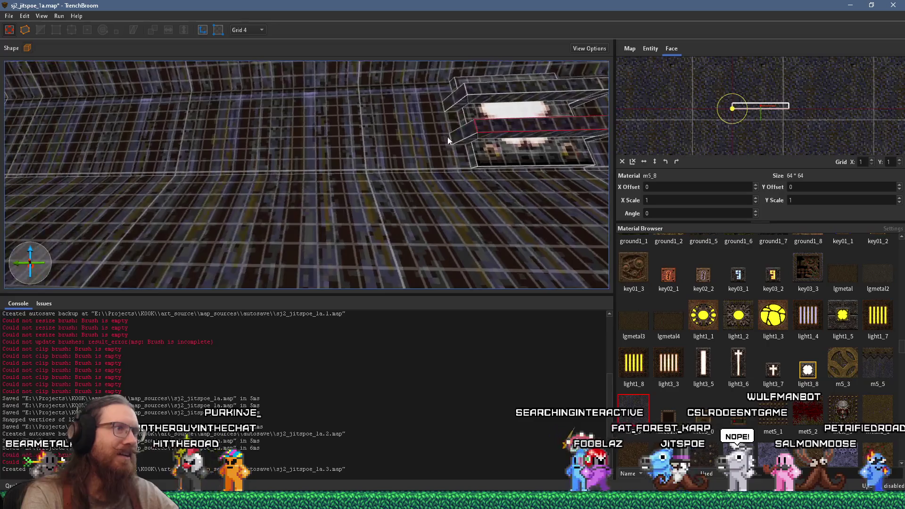
click(458, 139)
key(ctrl+u)
Step: Select the light fixture brushes and orbit around them to confirm the selection
scroll(432, 155, down, 2)
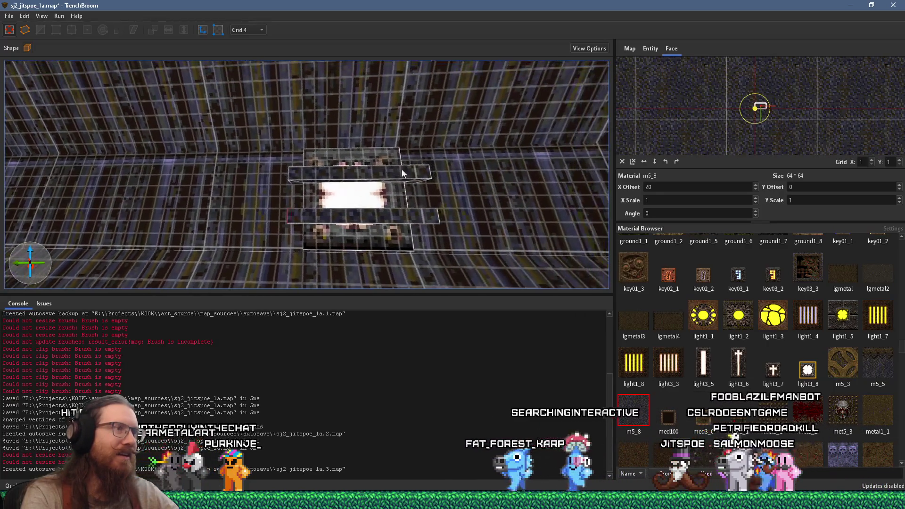
click(357, 211)
drag(367, 197, 253, 252)
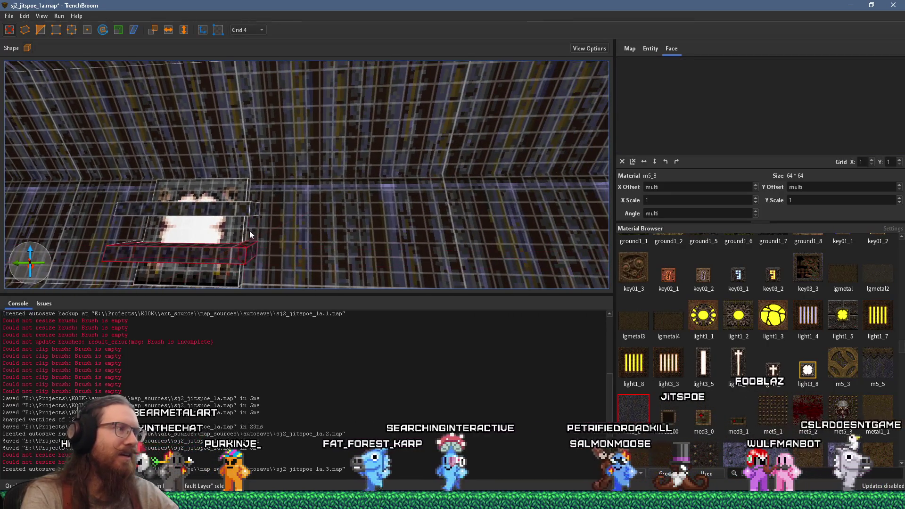
drag(227, 209, 366, 205)
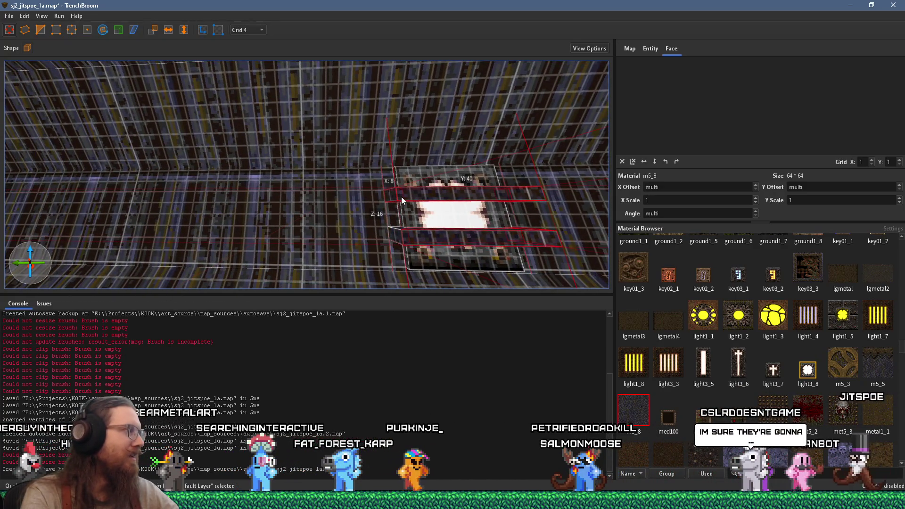
drag(443, 180, 463, 208)
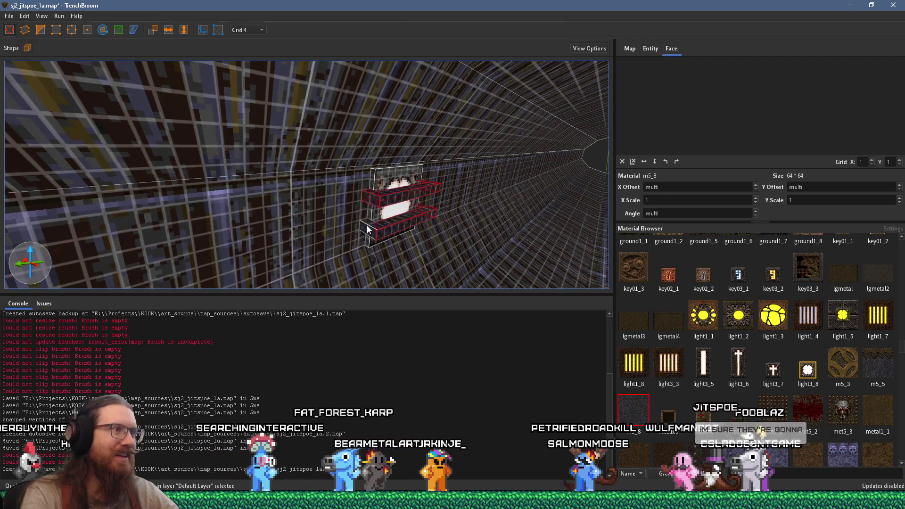
Step: Turn the selected fixture brushes into a func_detail_wall via Create Brush Entity > Func
right_click(408, 224)
mouse_move(477, 394)
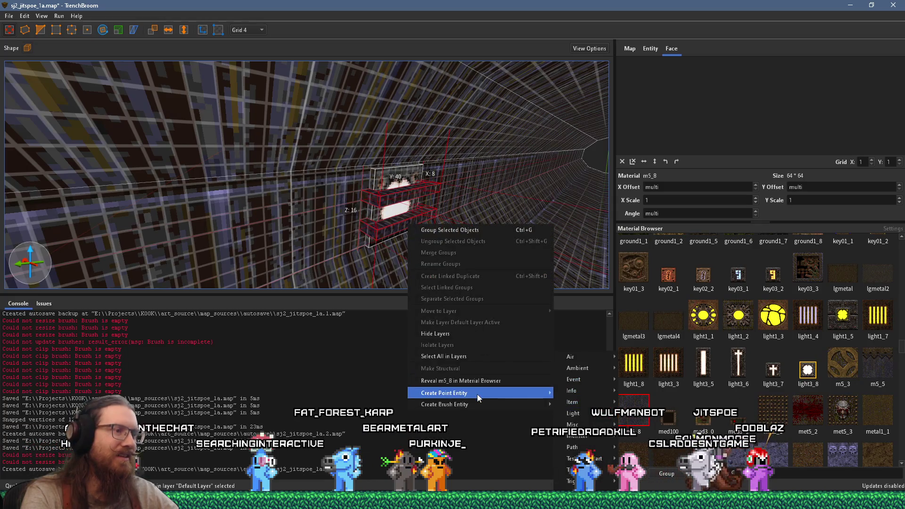
mouse_move(572, 404)
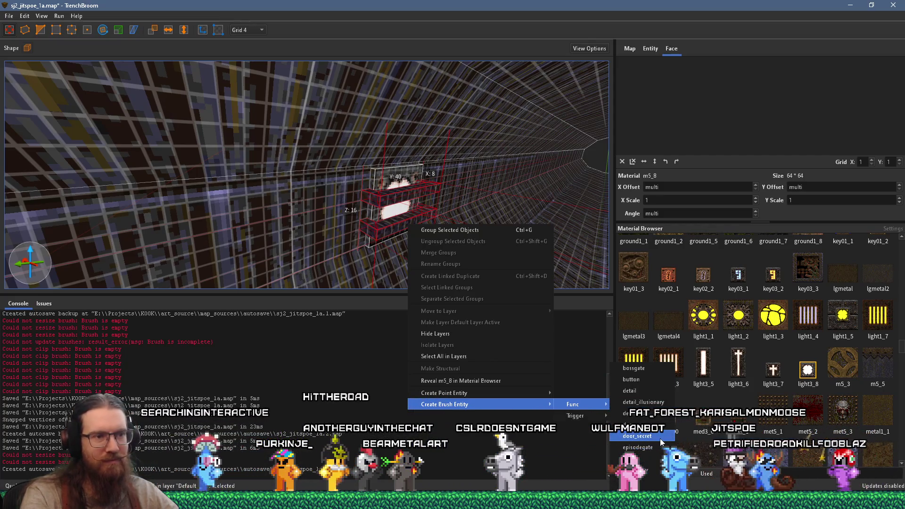
click(656, 413)
key(d)
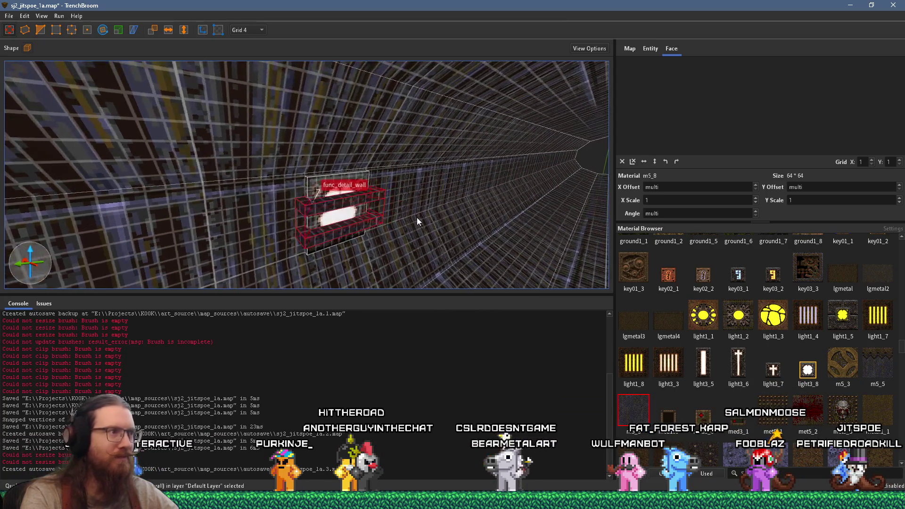
mouse_move(412, 216)
mouse_down()
mouse_move(380, 214)
mouse_move(355, 198)
mouse_up()
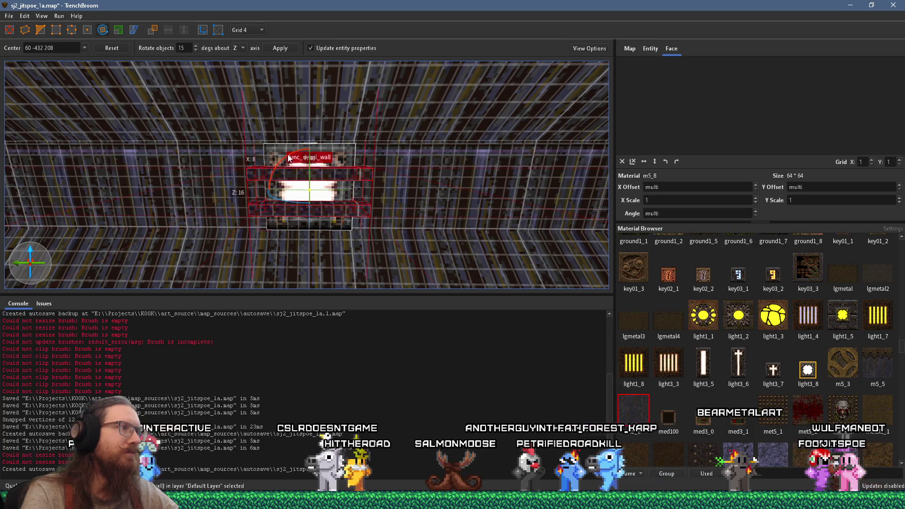
Step: Activate Rotate (R) on the func_detail_wall fixture, view it from around the tunnel, then exit
key(r)
mouse_move(376, 191)
mouse_down()
mouse_move(330, 203)
mouse_move(299, 193)
mouse_move(272, 206)
mouse_move(391, 195)
mouse_move(459, 169)
mouse_move(420, 185)
mouse_move(401, 170)
mouse_move(312, 190)
mouse_move(261, 187)
mouse_move(279, 194)
mouse_up()
key(ctrl+u)
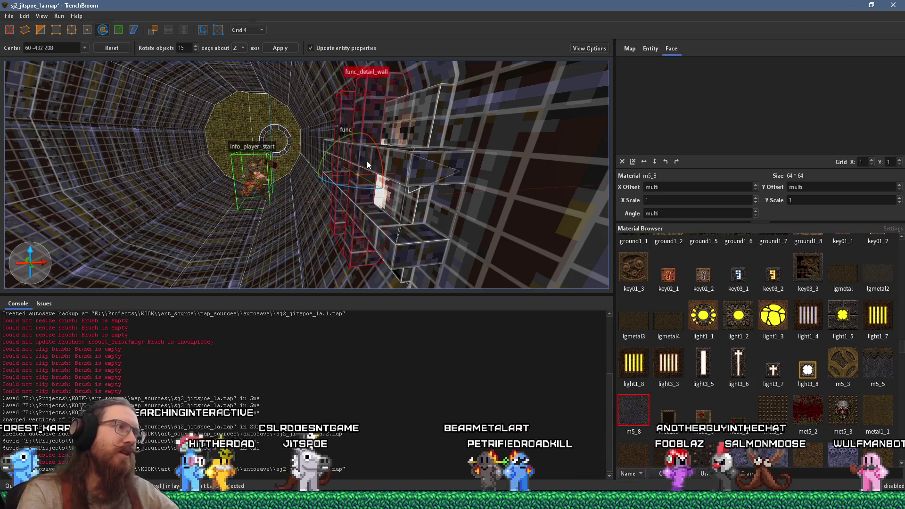
key(a)
key(d)
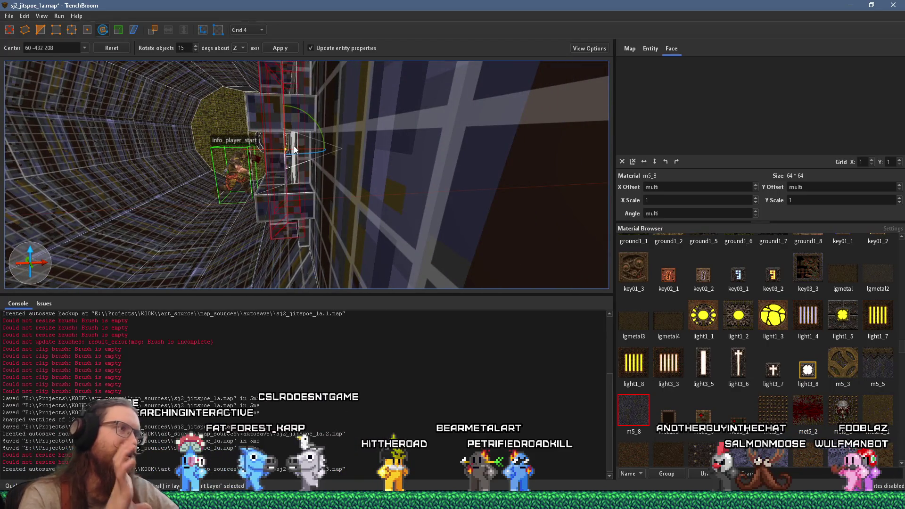
mouse_move(307, 176)
mouse_down()
mouse_move(236, 154)
mouse_move(275, 160)
mouse_up()
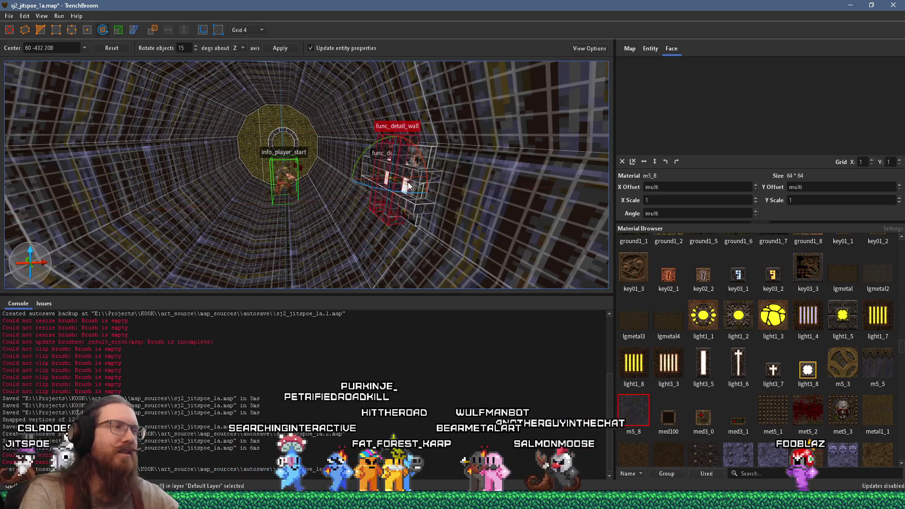
key(Escape)
key(Escape)
Step: Select a brush of the wall light fixture and set the grid size to 2 units
key(w)
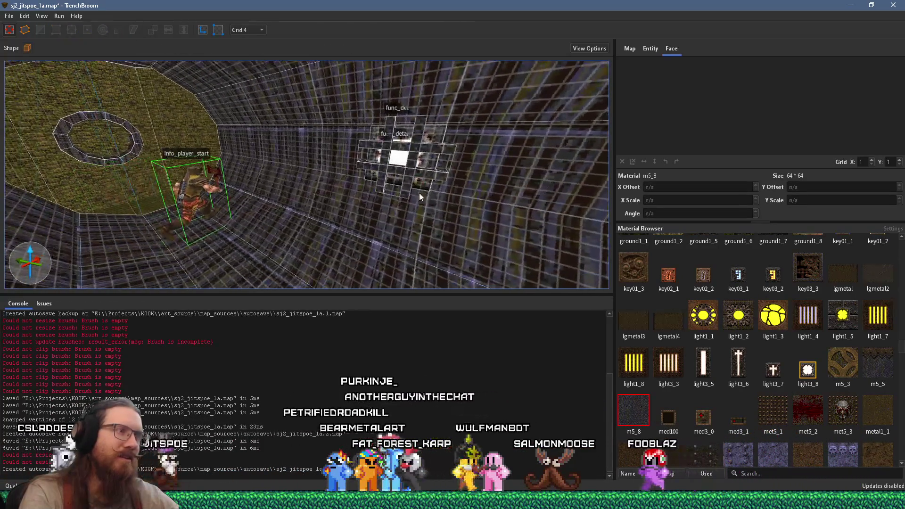
scroll(409, 169, down, 5)
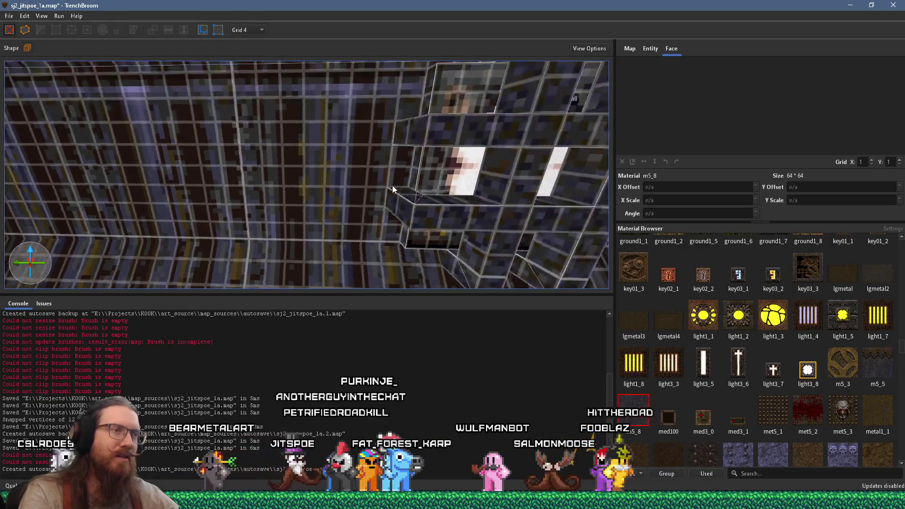
scroll(410, 189, up, 3)
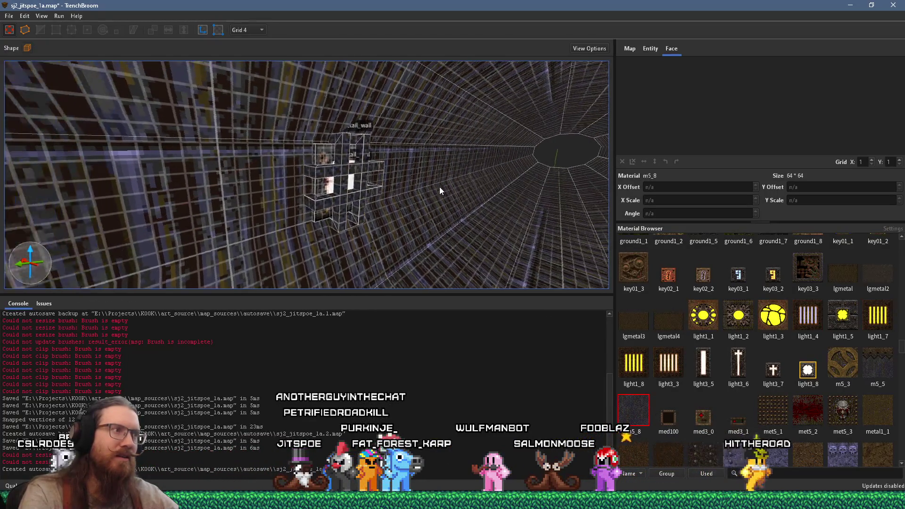
scroll(434, 189, up, 3)
click(412, 188)
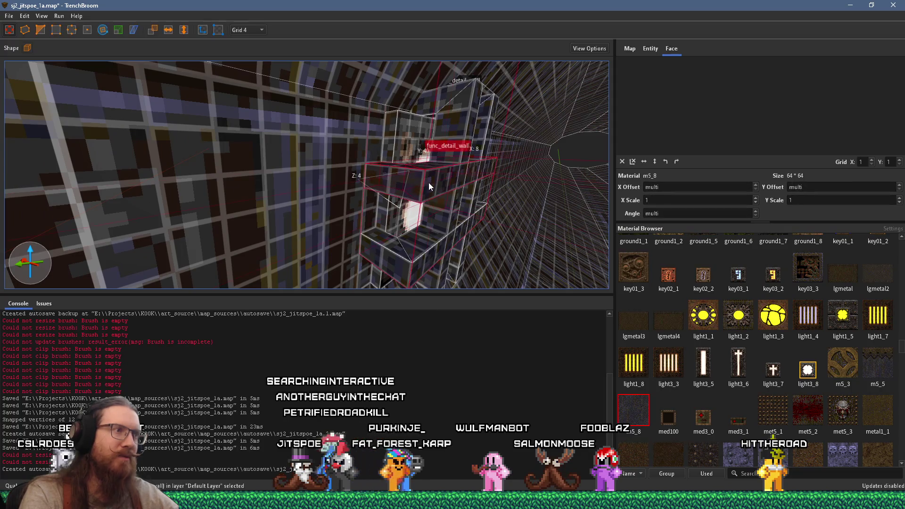
scroll(405, 219, down, 3)
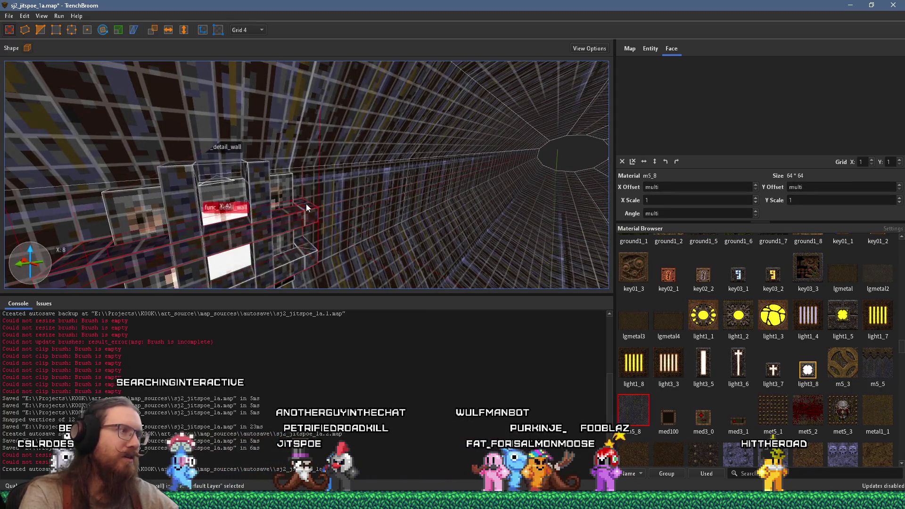
key(a)
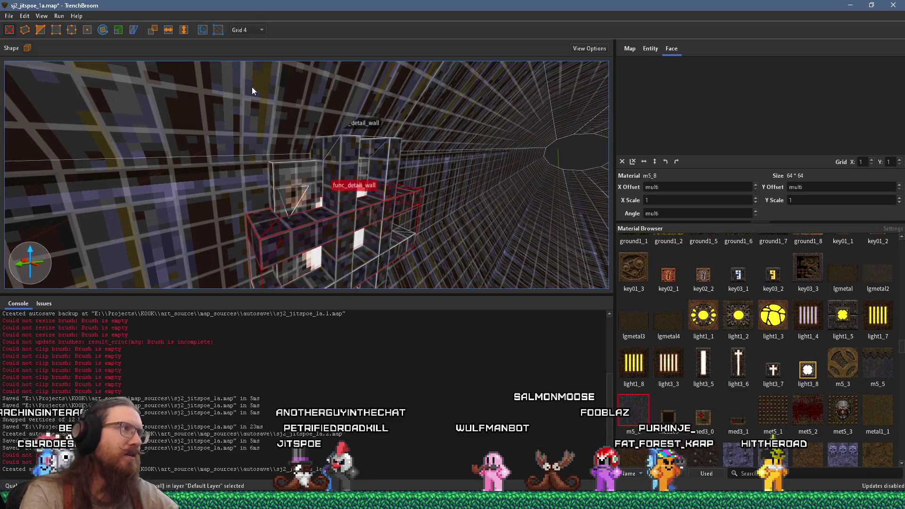
click(248, 30)
click(256, 52)
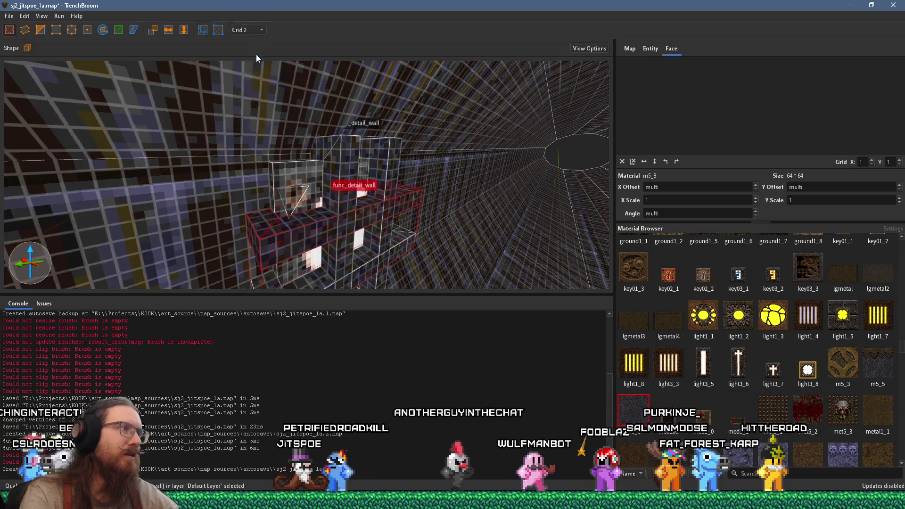
Step: Flatten the selected fixture brush into a 2-unit-thick slab and inspect its edge
key(a)
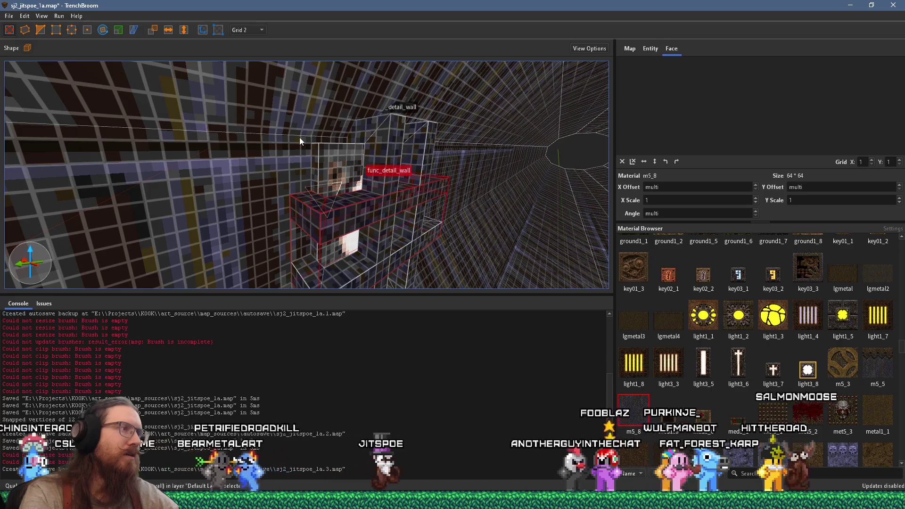
scroll(333, 124, up, 2)
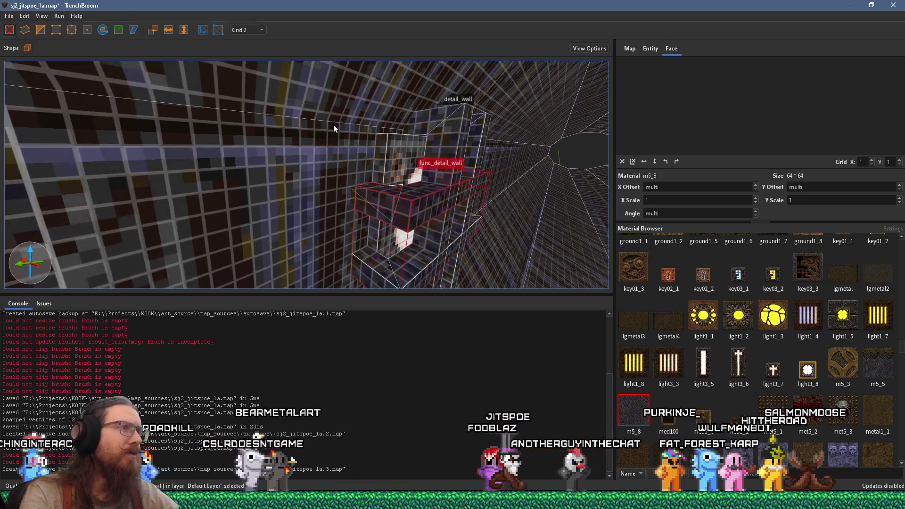
scroll(329, 122, up, 3)
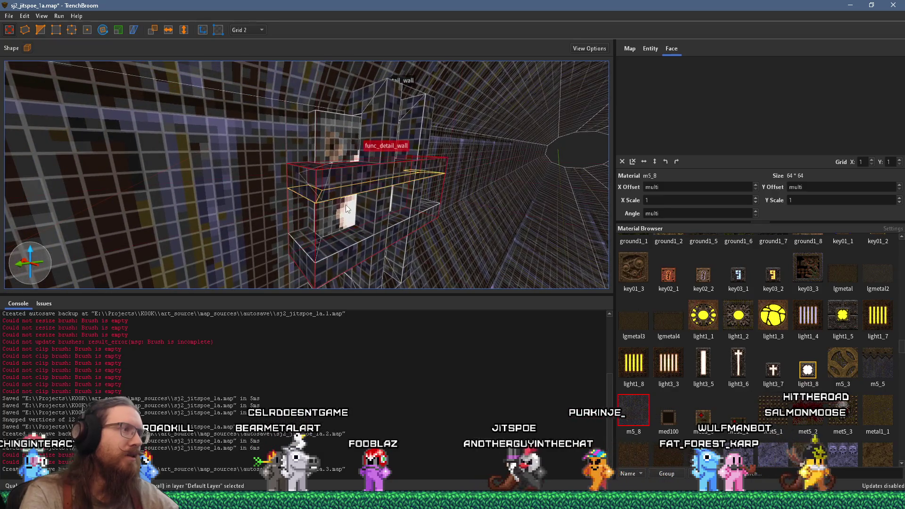
mouse_move(345, 200)
mouse_down()
mouse_move(345, 231)
mouse_move(335, 211)
mouse_move(332, 247)
mouse_up()
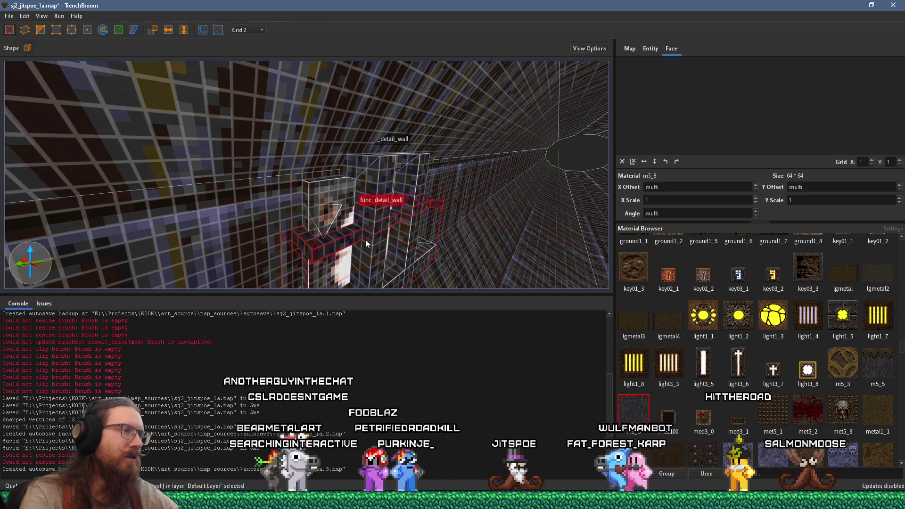
key(a)
key(d)
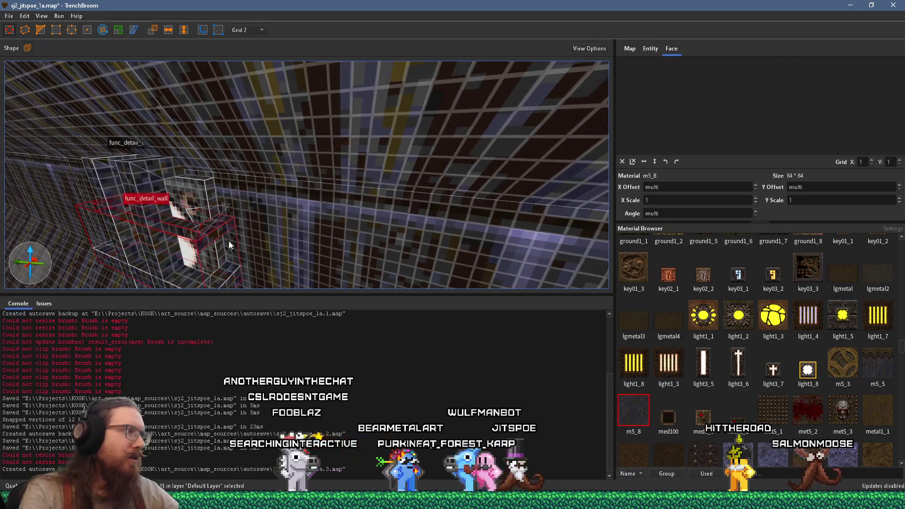
key(w)
key(a)
key(d)
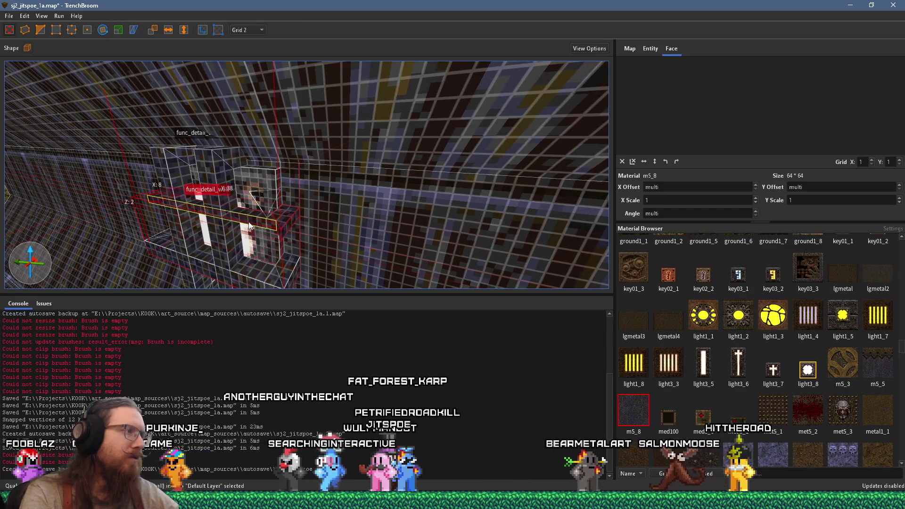
Step: Extend the fixture brush's bottom face down one grid step, making it 8×40×2 units
key(s)
key(w)
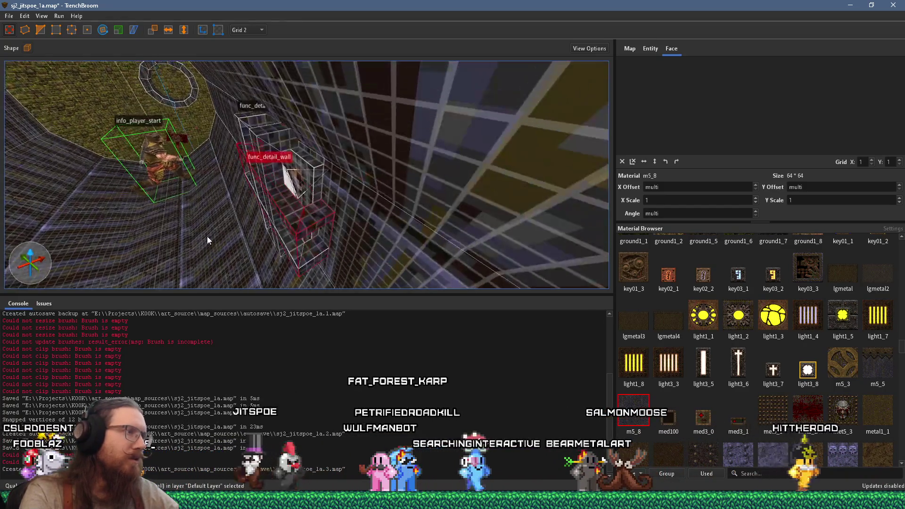
key(s)
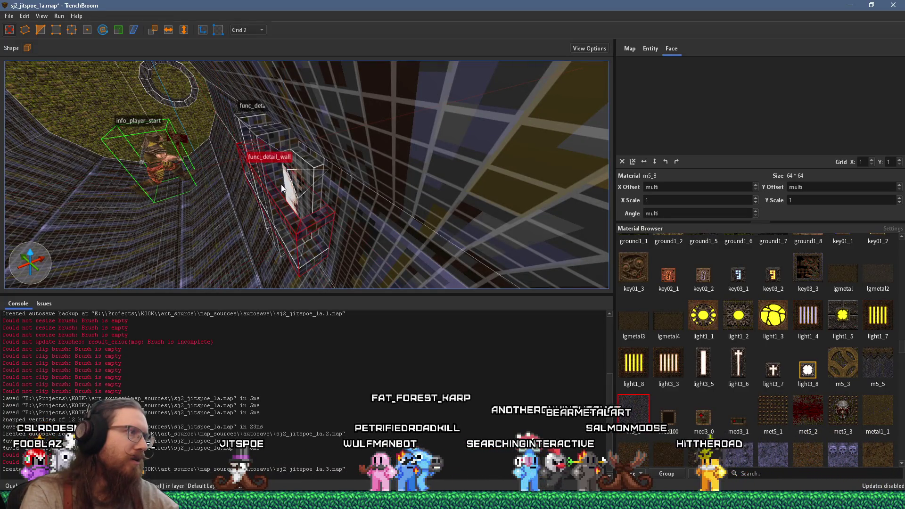
key(w)
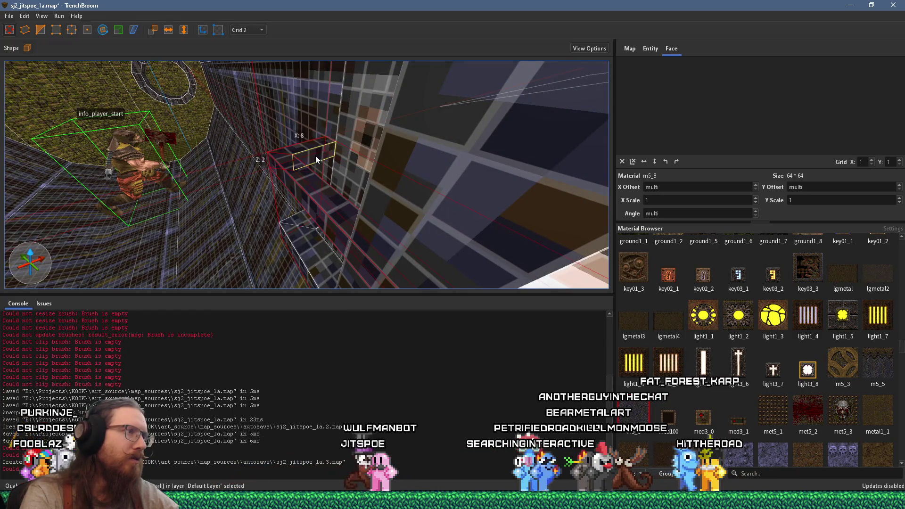
scroll(316, 156, down, 2)
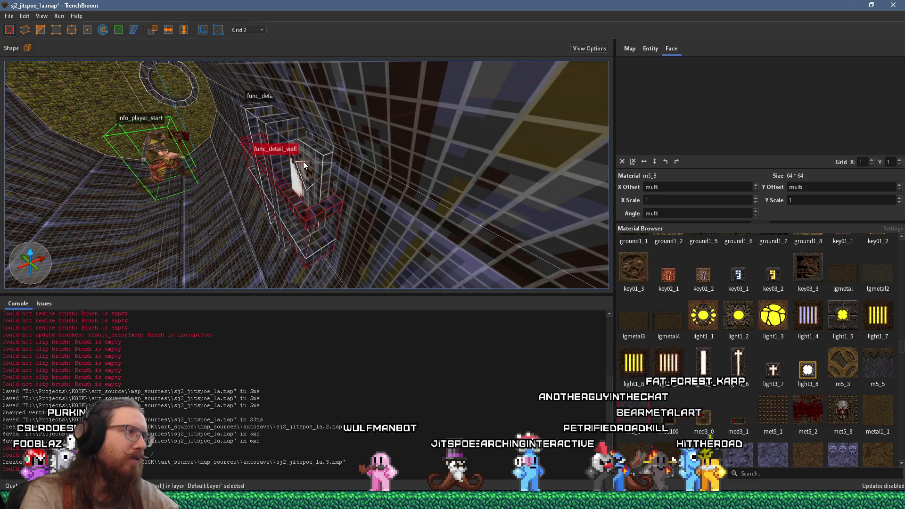
scroll(304, 165, up, 3)
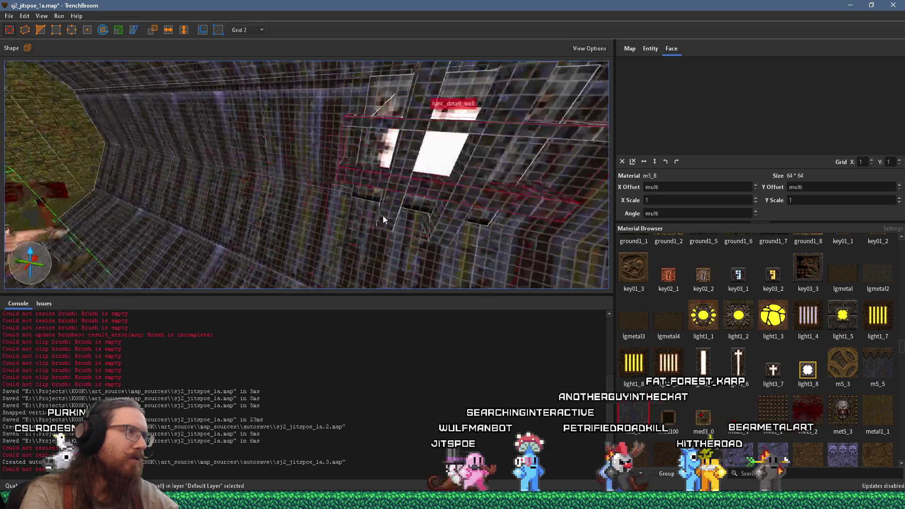
scroll(375, 151, down, 2)
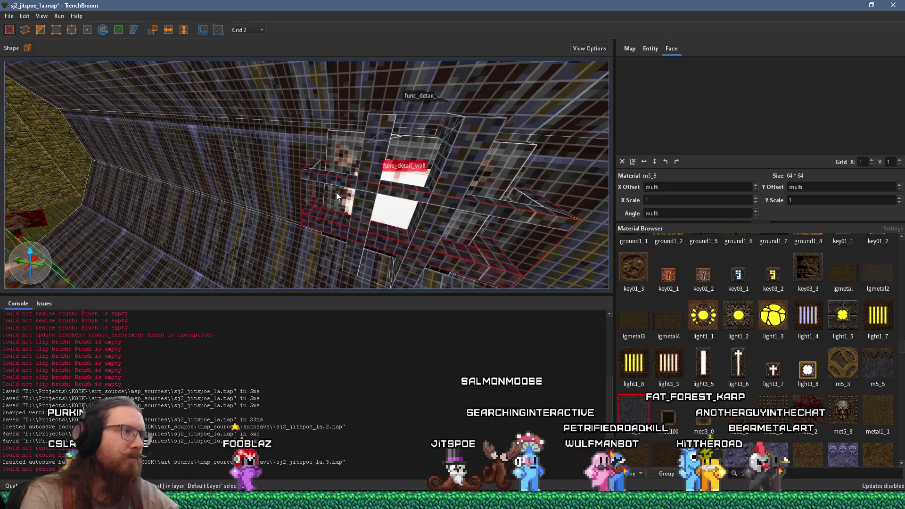
mouse_move(325, 215)
mouse_down()
mouse_move(422, 210)
mouse_move(419, 220)
mouse_move(387, 224)
mouse_move(302, 218)
mouse_move(324, 216)
mouse_move(282, 91)
mouse_up()
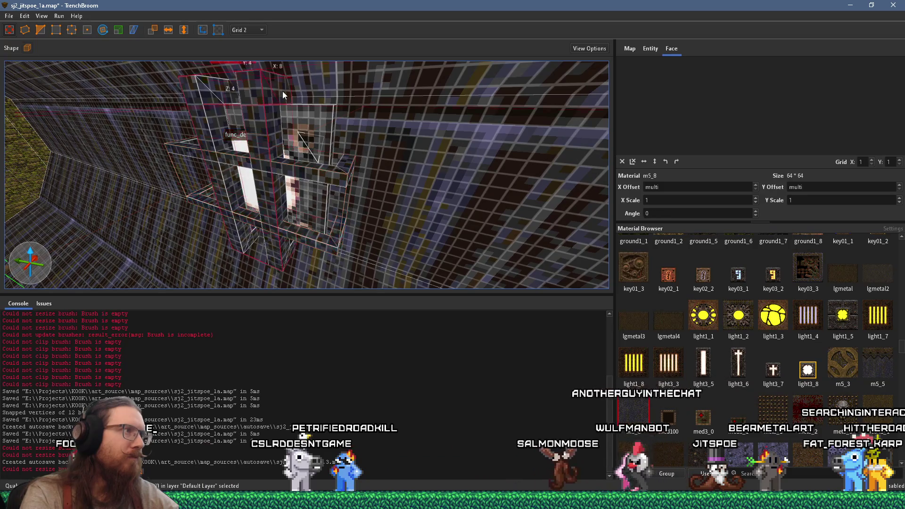
Step: Select another part of the wall light fixture and inspect it from several angles
click(242, 176)
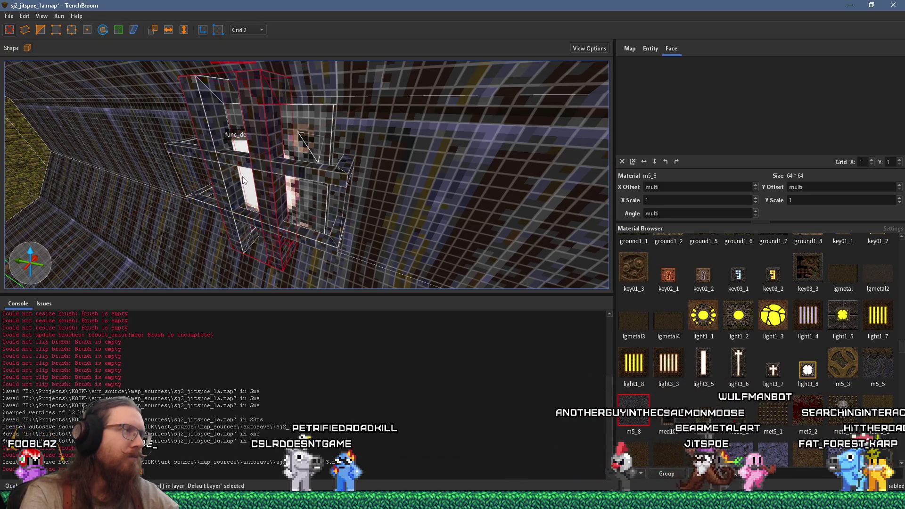
mouse_move(285, 159)
mouse_down()
mouse_move(181, 155)
mouse_move(170, 145)
mouse_move(240, 152)
mouse_move(354, 182)
mouse_up()
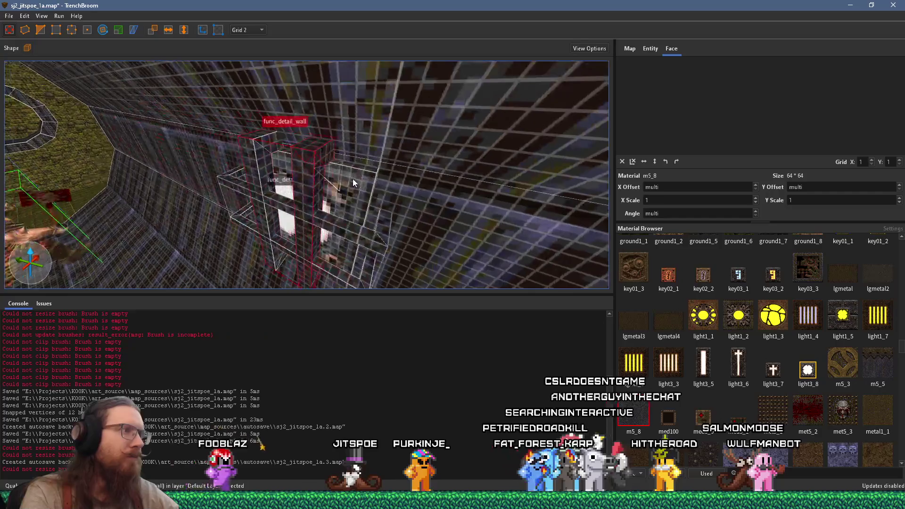
key(d)
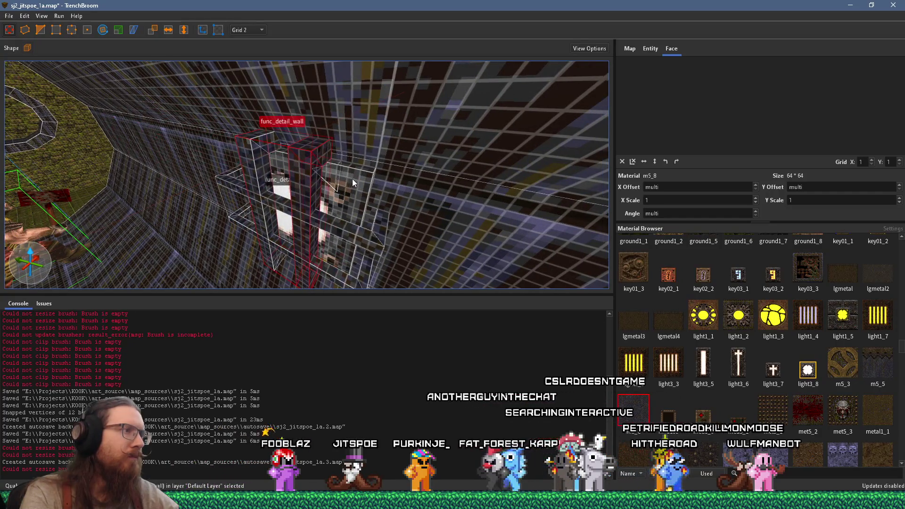
mouse_move(352, 179)
mouse_down()
mouse_move(321, 175)
mouse_move(335, 174)
mouse_up()
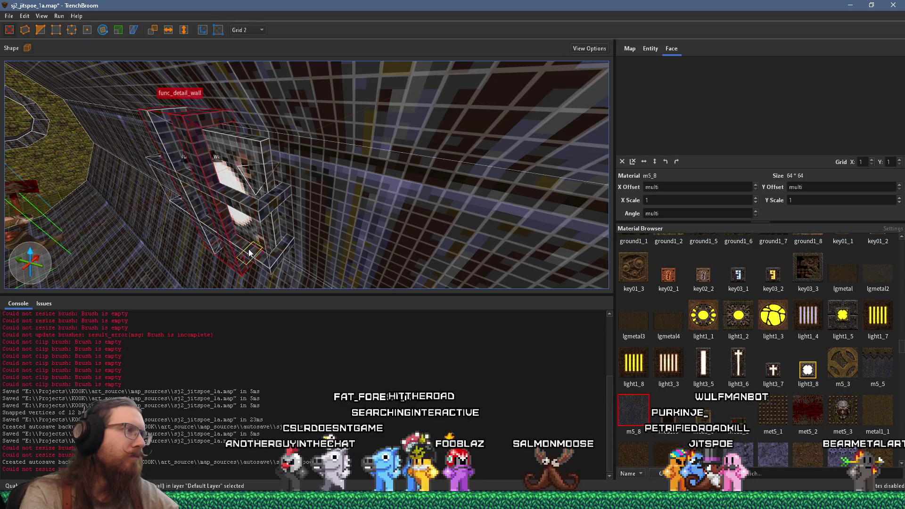
drag(172, 142, 256, 126)
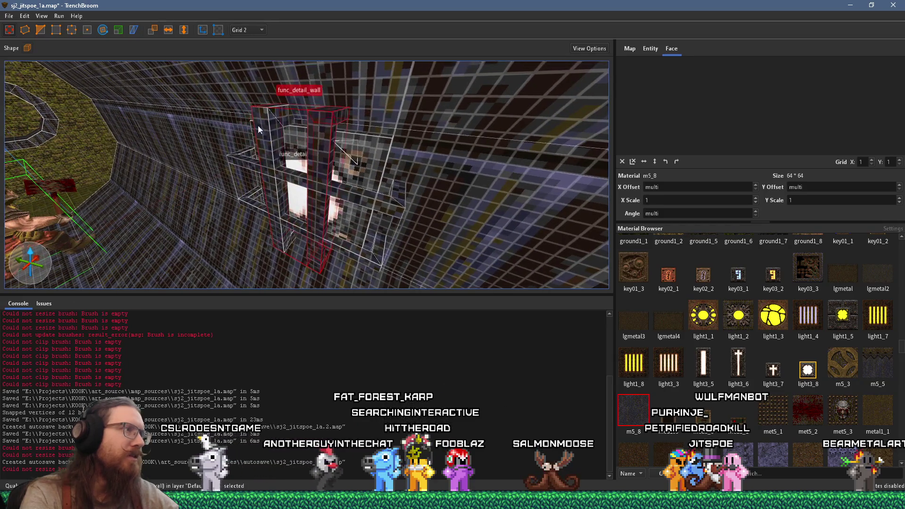
mouse_move(293, 224)
mouse_down()
mouse_move(233, 171)
mouse_move(274, 166)
mouse_move(245, 180)
mouse_move(262, 166)
mouse_move(267, 171)
mouse_up()
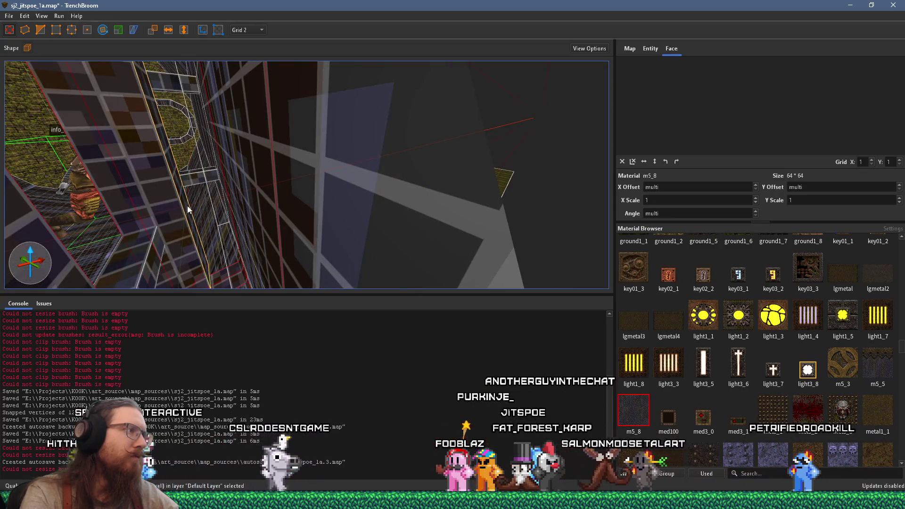
mouse_move(178, 208)
mouse_down()
mouse_move(198, 169)
mouse_move(227, 190)
mouse_move(270, 153)
mouse_move(272, 163)
mouse_move(301, 162)
mouse_move(349, 188)
mouse_move(369, 210)
mouse_move(250, 215)
mouse_up()
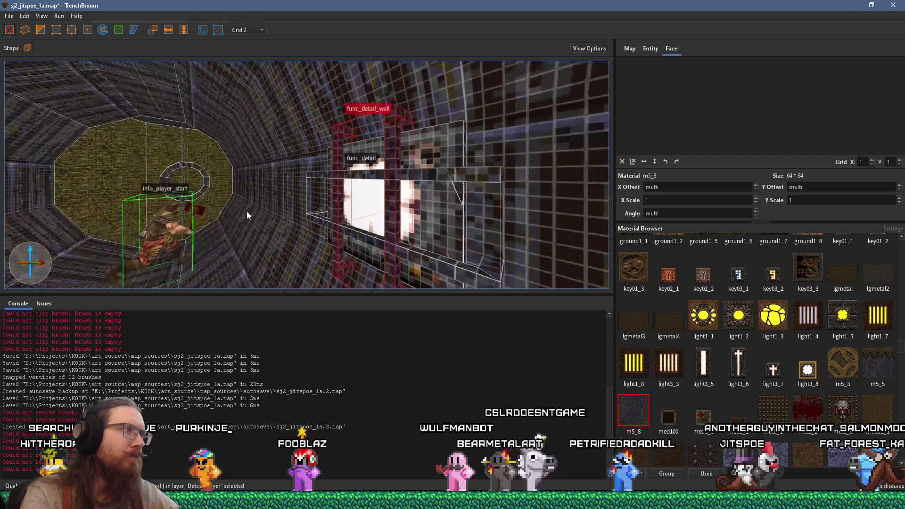
scroll(241, 211, down, 5)
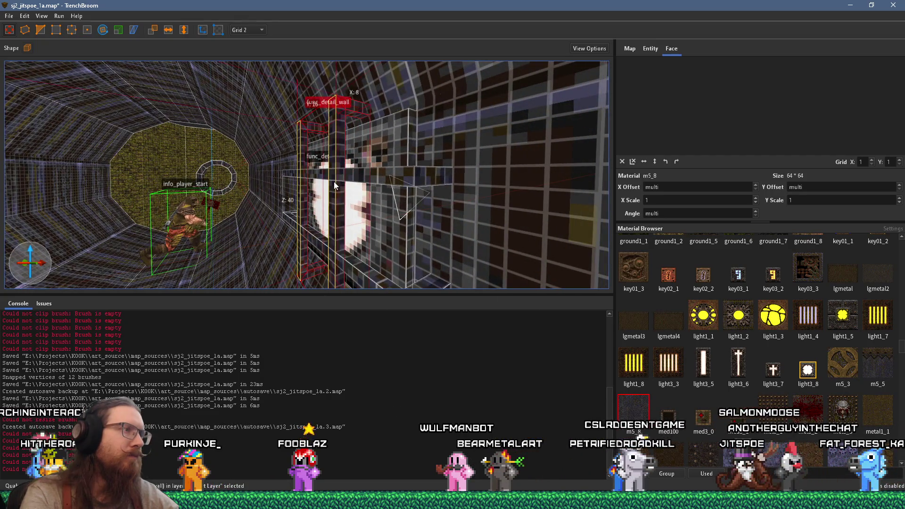
Step: Resize the func_detail_wall light brush, then deselect it and review it along the tunnel
drag(332, 182, 322, 182)
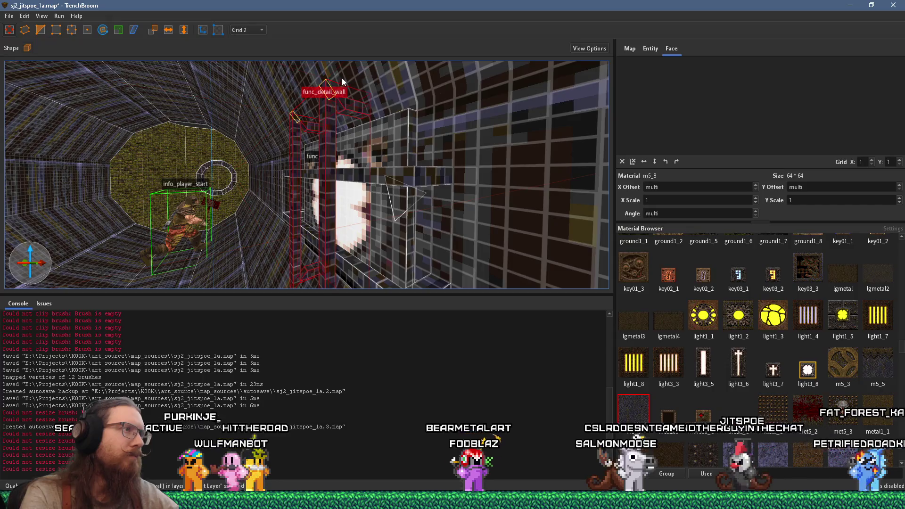
drag(342, 81, 264, 250)
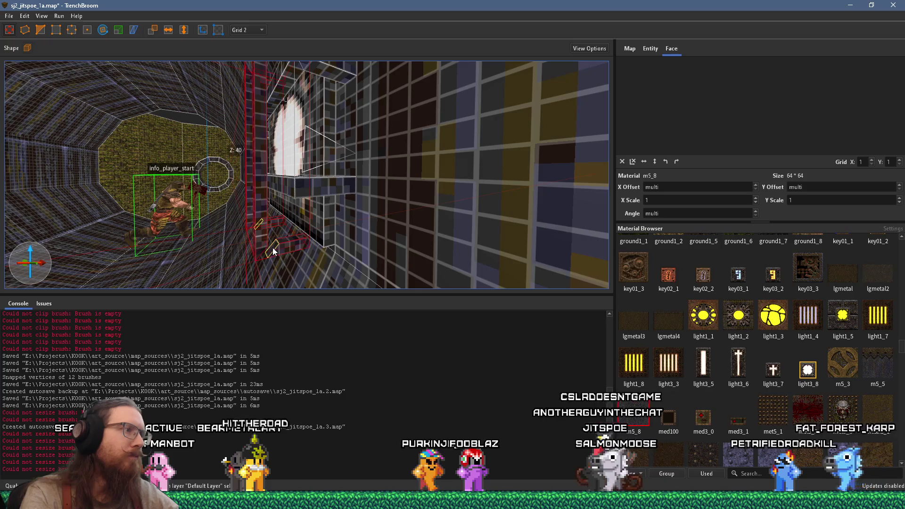
mouse_move(272, 248)
mouse_down()
mouse_move(282, 177)
mouse_move(274, 194)
mouse_move(309, 186)
mouse_move(292, 210)
mouse_up()
scroll(309, 185, down, 3)
key(Escape)
scroll(333, 193, down, 5)
mouse_move(375, 203)
mouse_down()
mouse_move(515, 158)
mouse_move(371, 211)
mouse_move(302, 216)
mouse_move(94, 184)
mouse_move(112, 197)
mouse_move(132, 185)
mouse_up()
scroll(302, 216, up, 3)
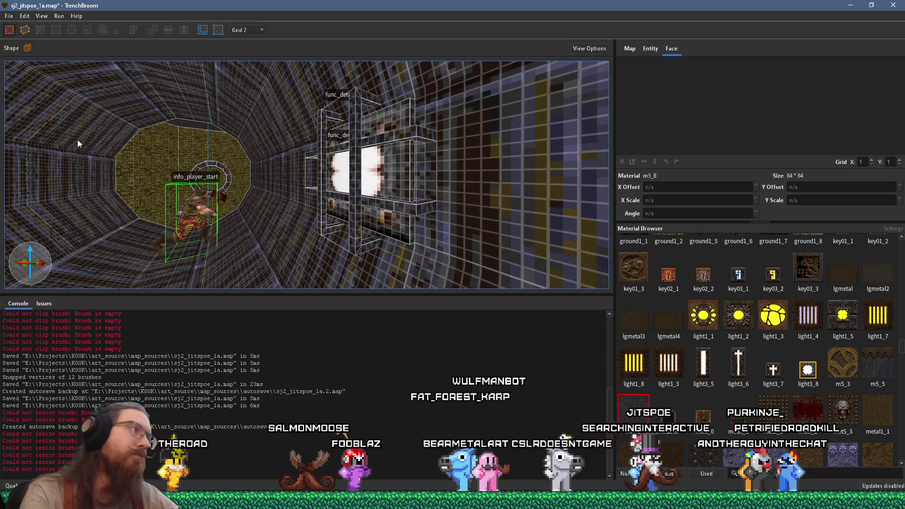
click(9, 16)
Step: Save the map and compile it with the alkaline dev profile, launching Ironwail
click(37, 62)
click(59, 16)
click(77, 27)
click(623, 462)
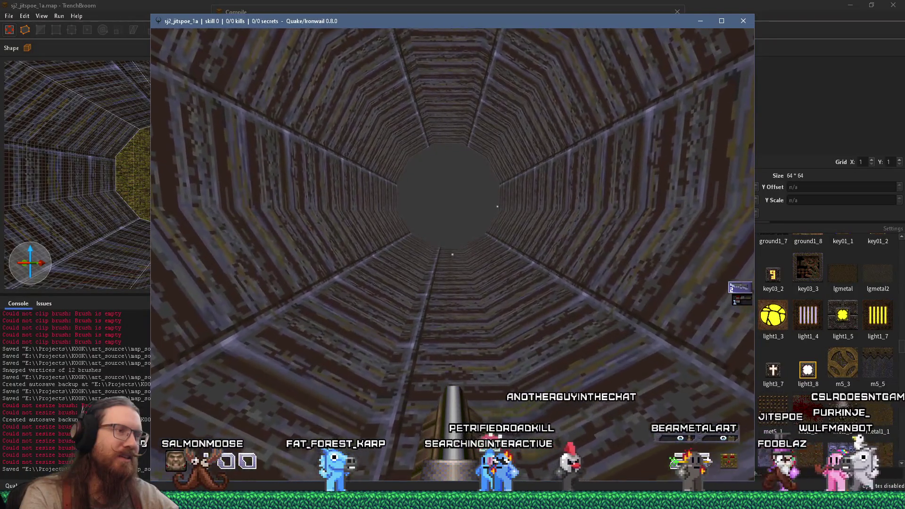
Step: Walk down the tunnel in Ironwail past the wall light to the green end wall
key(w)
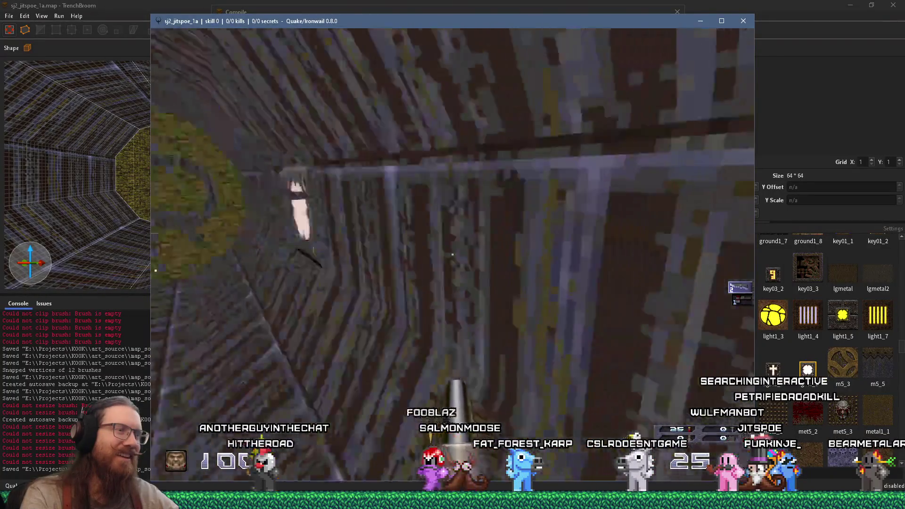
key(w)
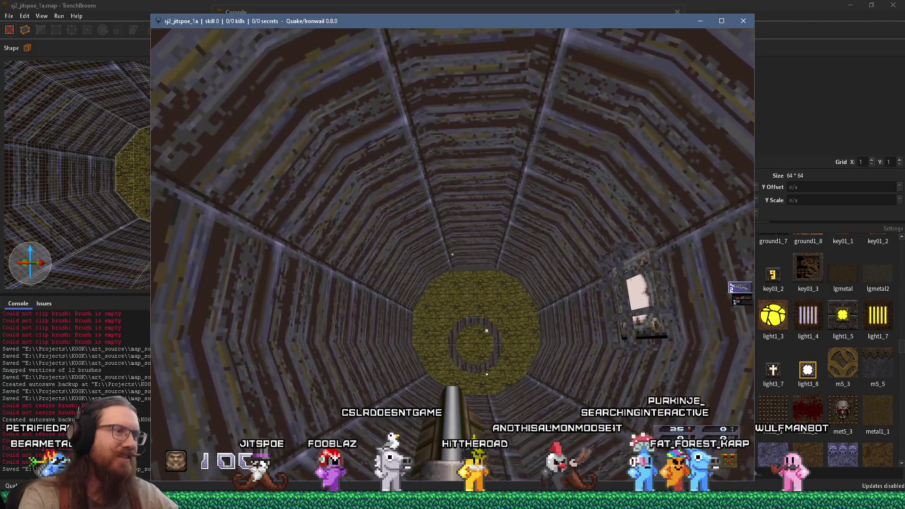
Step: Walk back and forth along the tunnel, open the console, and quit Ironwail
key(w)
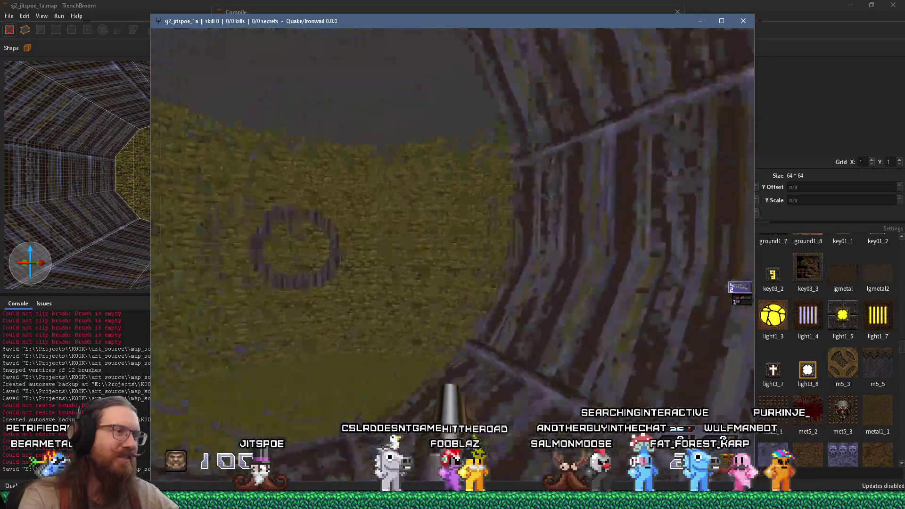
mouse_move(452, 255)
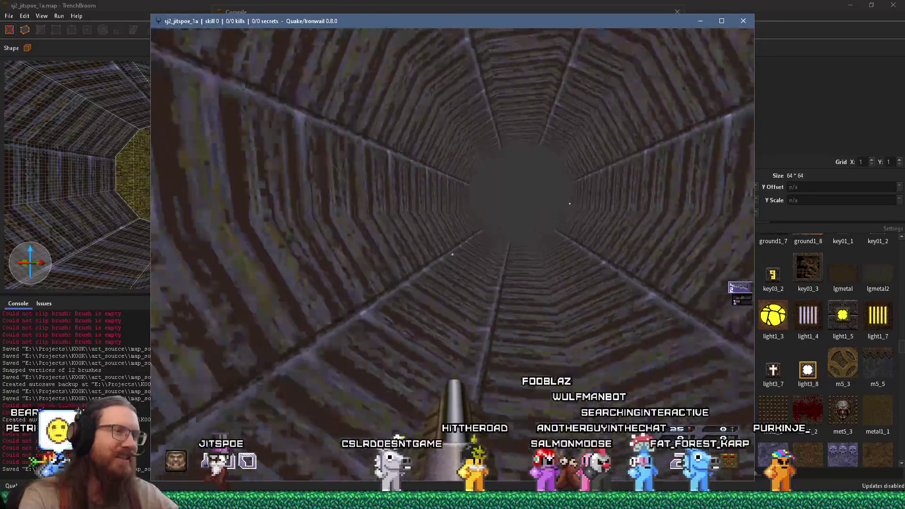
key(w)
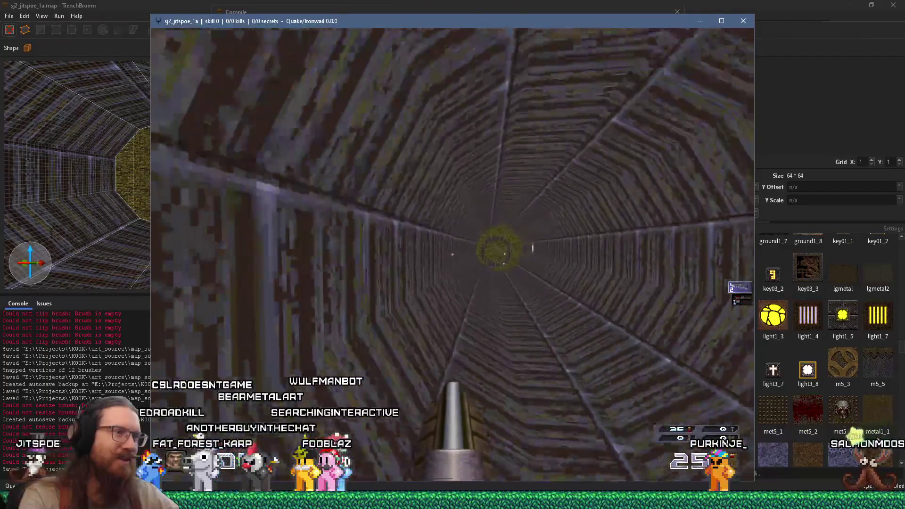
key(w)
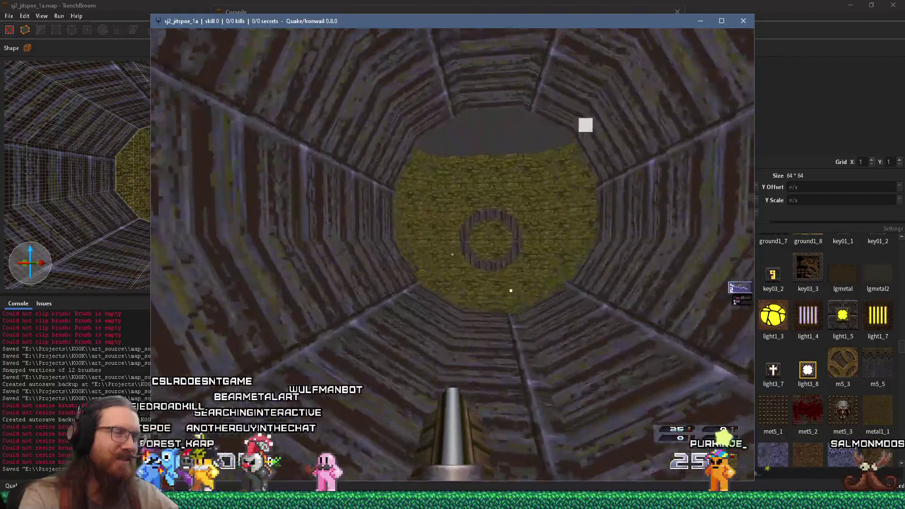
key(s)
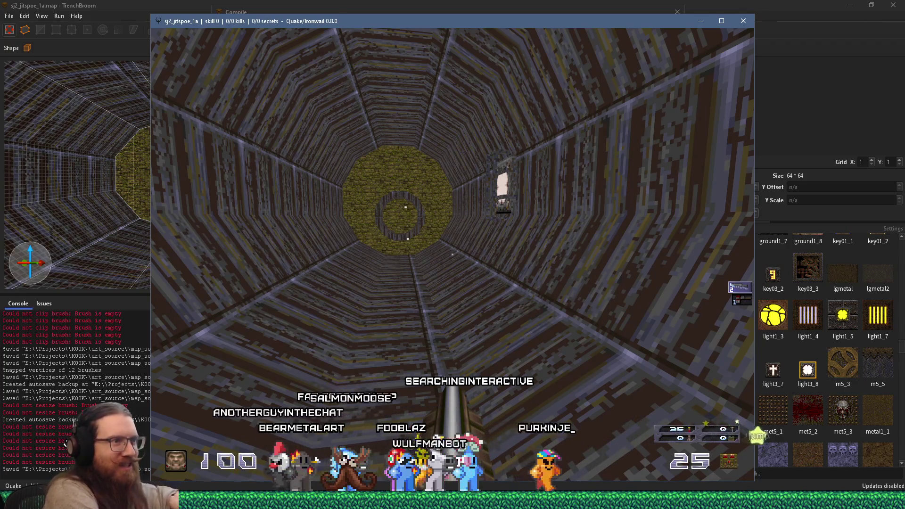
key(w)
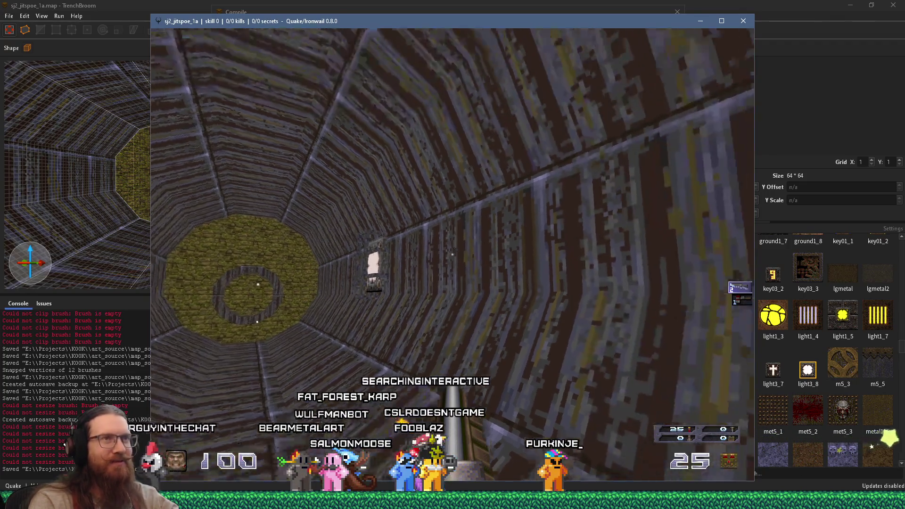
key(w)
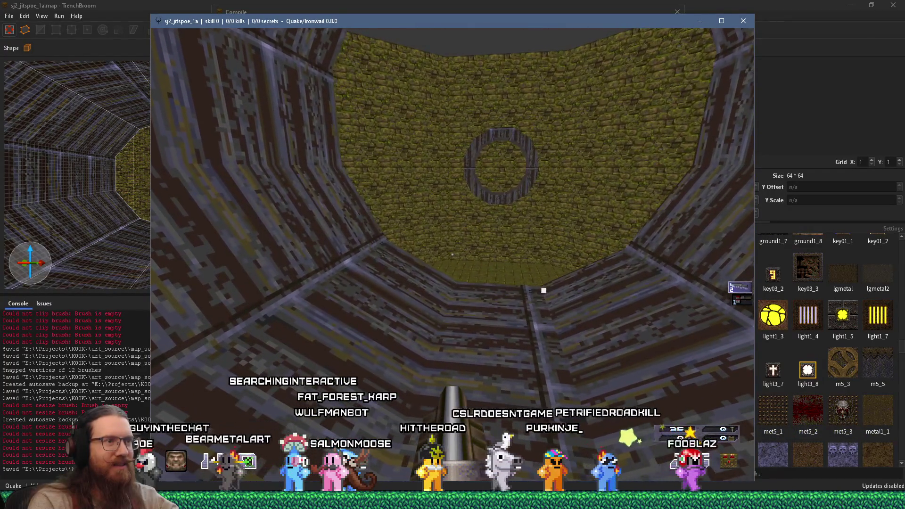
key(s)
key(s)
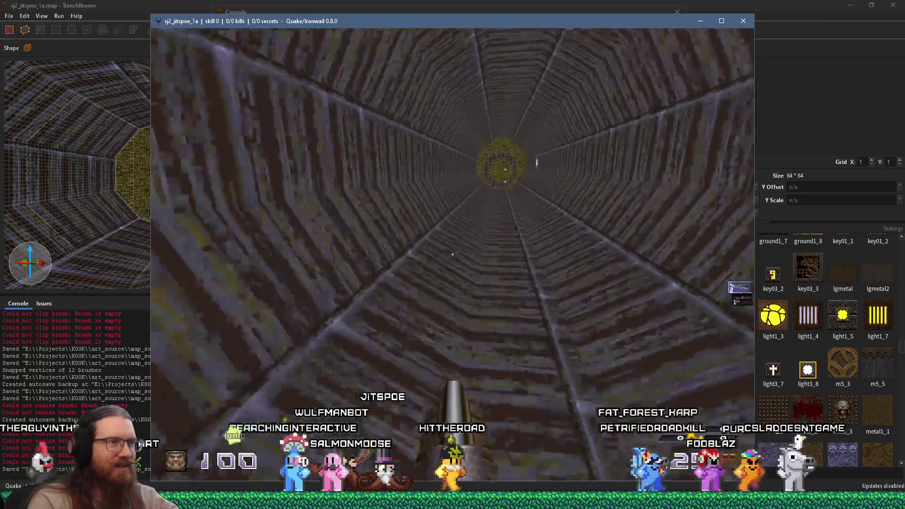
key(grave)
click(743, 21)
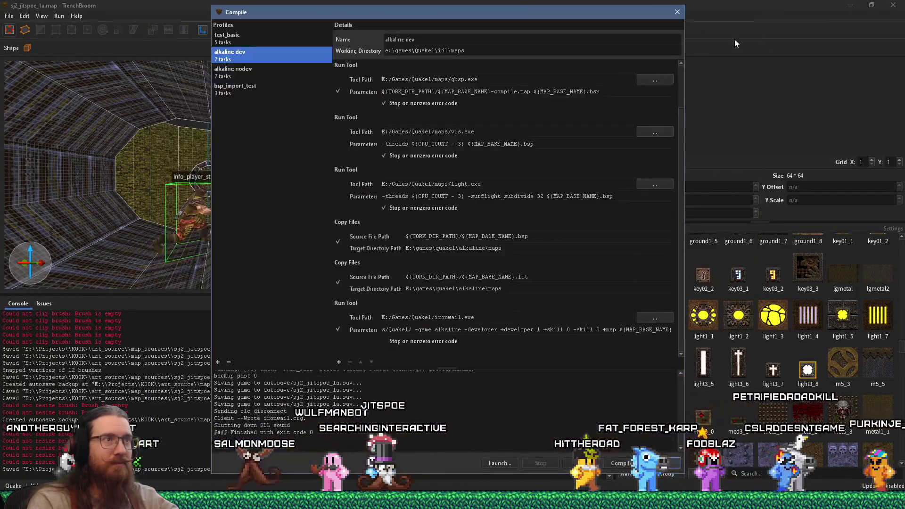
Step: Close the compile dialog and search the Material Browser for 'clip'
click(677, 12)
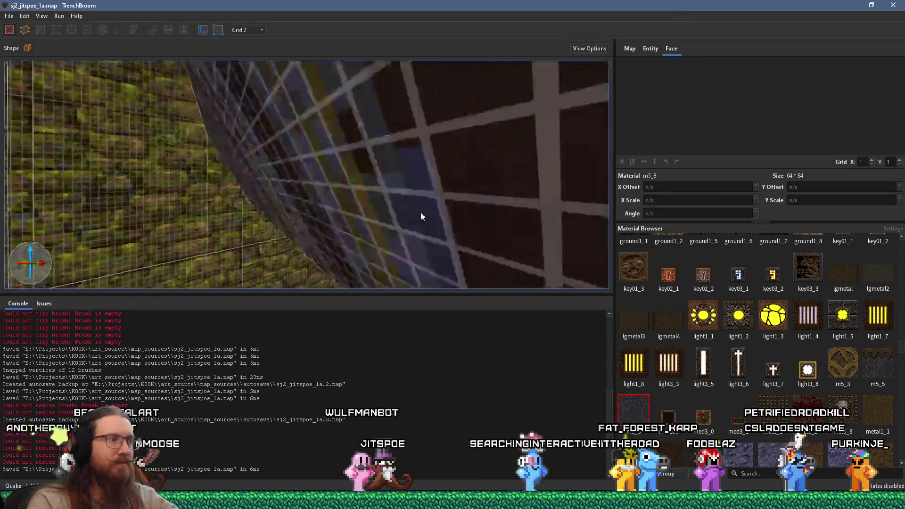
key(s)
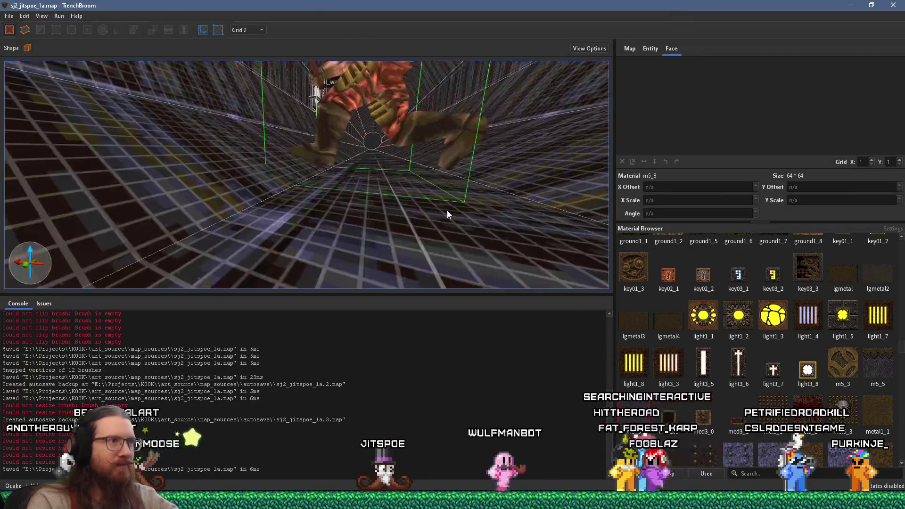
key(a)
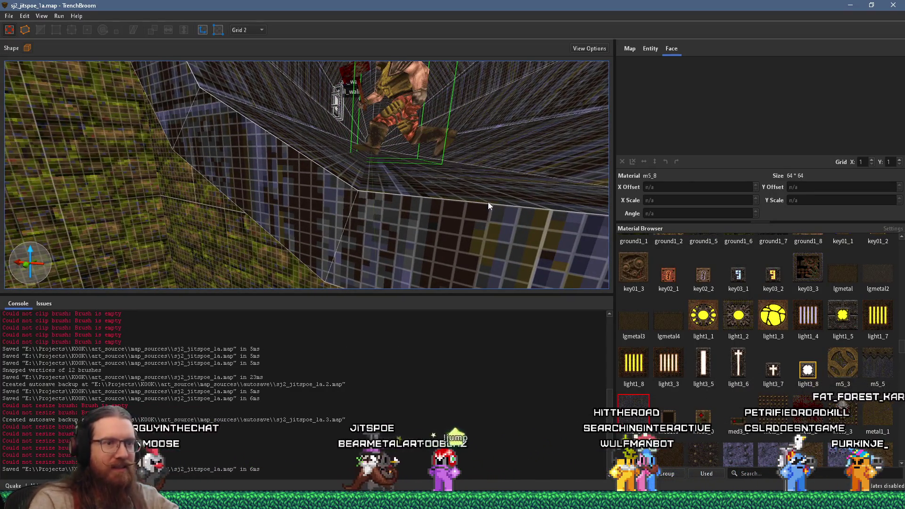
scroll(759, 353, down, 5)
click(754, 473)
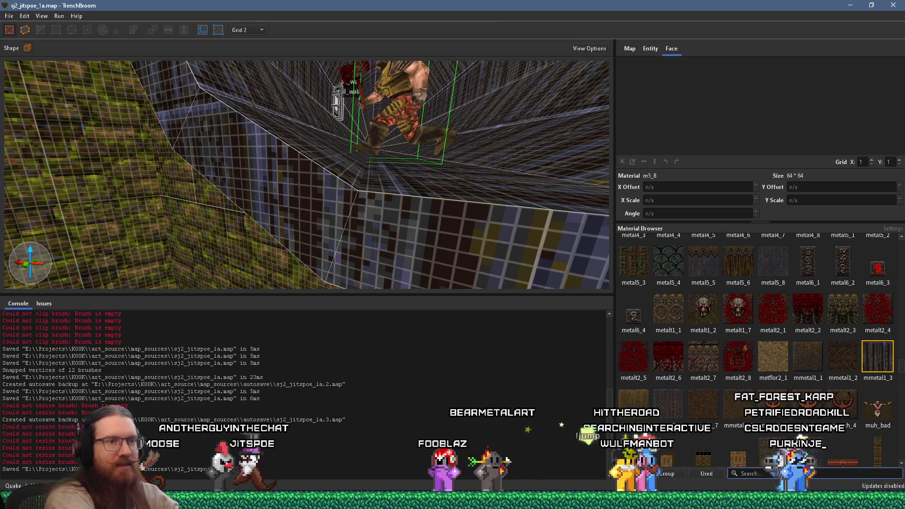
text(clip)
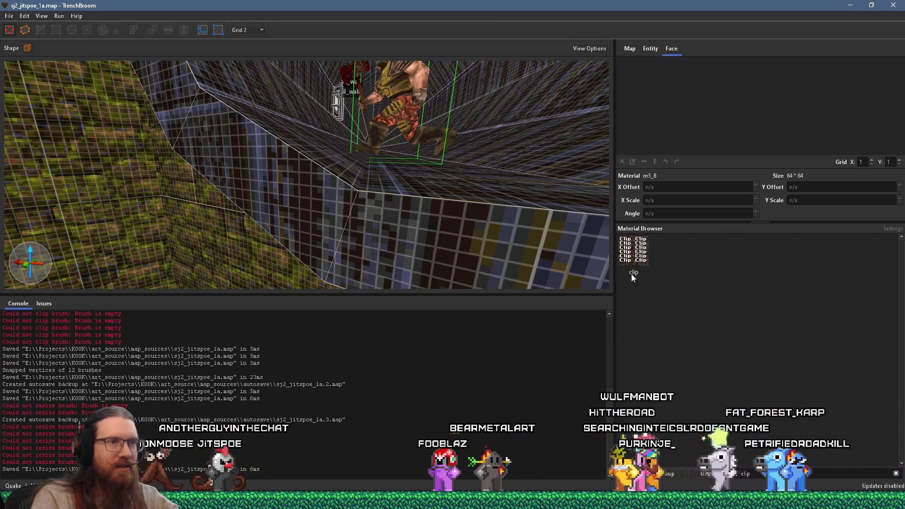
Step: Draw a thin clip brush strip along the tunnel floor's edge below the player start
drag(520, 256, 456, 239)
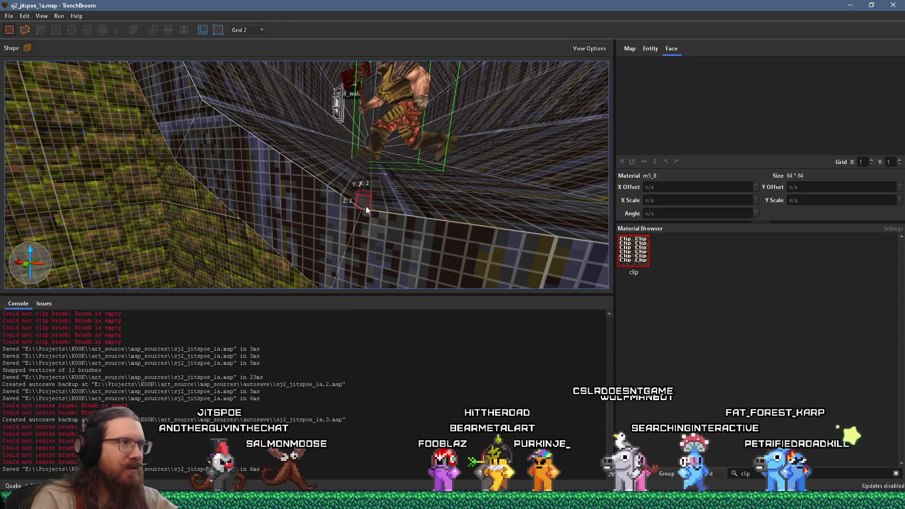
mouse_move(363, 204)
mouse_down()
mouse_move(324, 201)
mouse_move(388, 142)
mouse_move(363, 180)
mouse_up()
mouse_move(299, 195)
mouse_down()
mouse_move(246, 191)
mouse_move(557, 227)
mouse_up()
scroll(492, 213, down, 5)
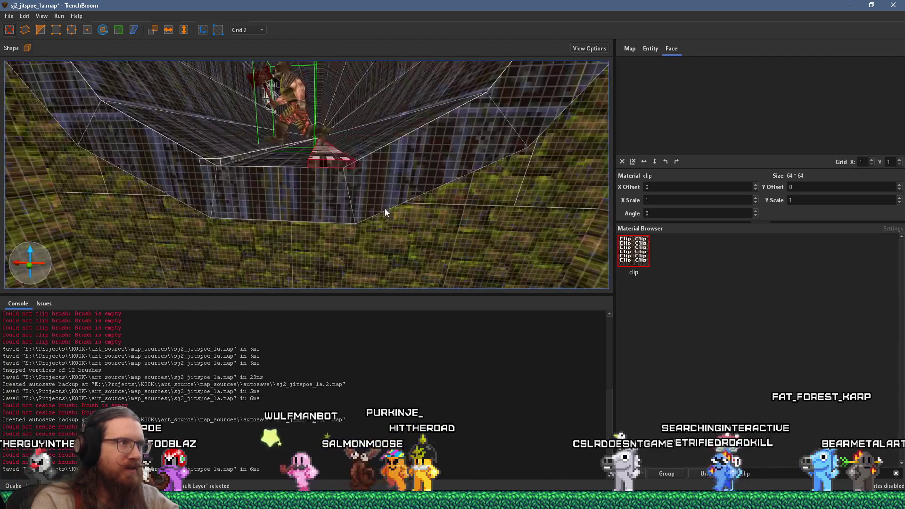
mouse_move(330, 198)
mouse_down()
mouse_move(295, 164)
mouse_move(328, 172)
mouse_up()
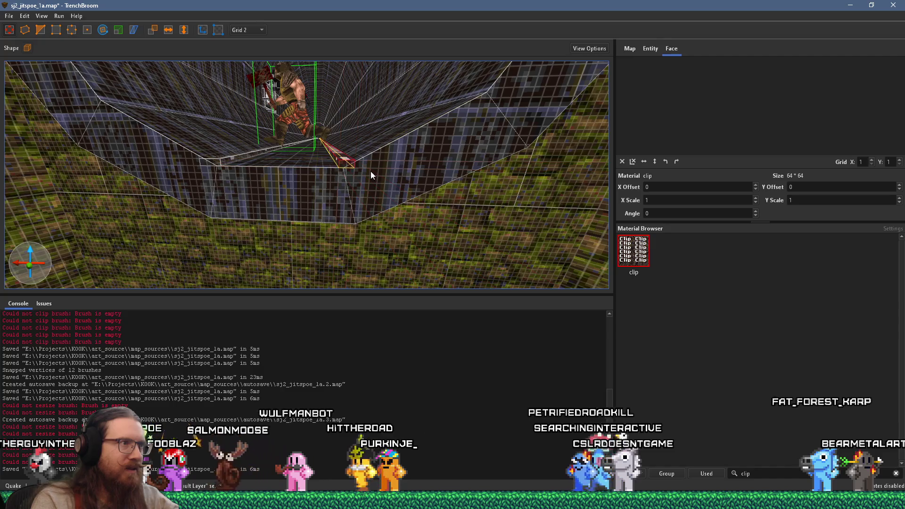
scroll(462, 165, up, 8)
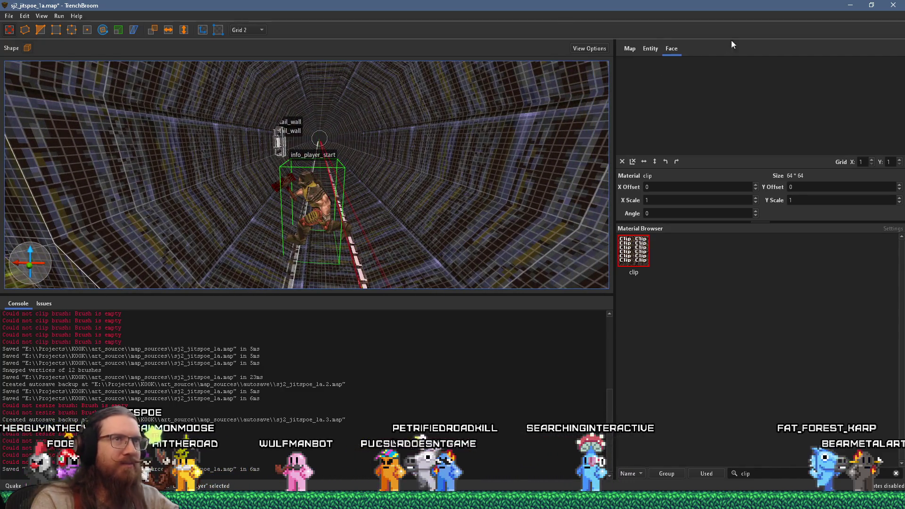
Step: Save, recompile and launch the map in Ironwail, then switch back to TrenchBroom
click(9, 16)
click(31, 60)
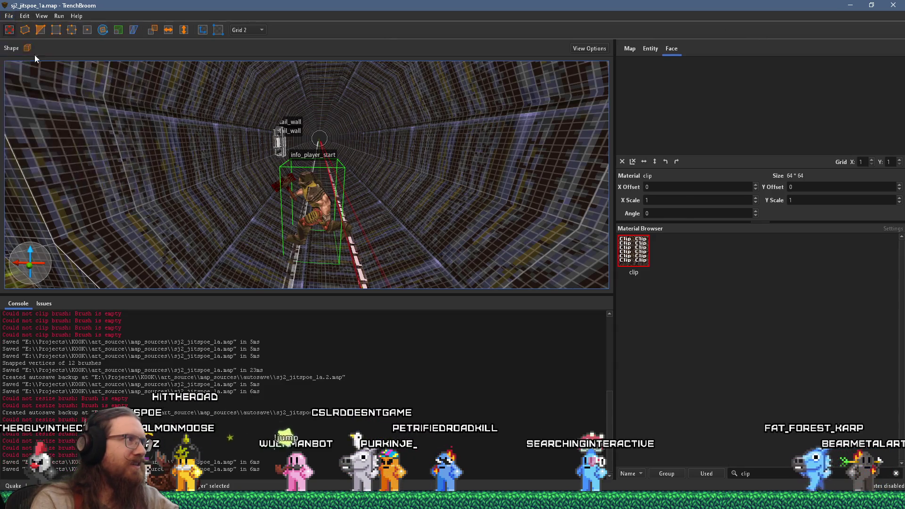
click(72, 27)
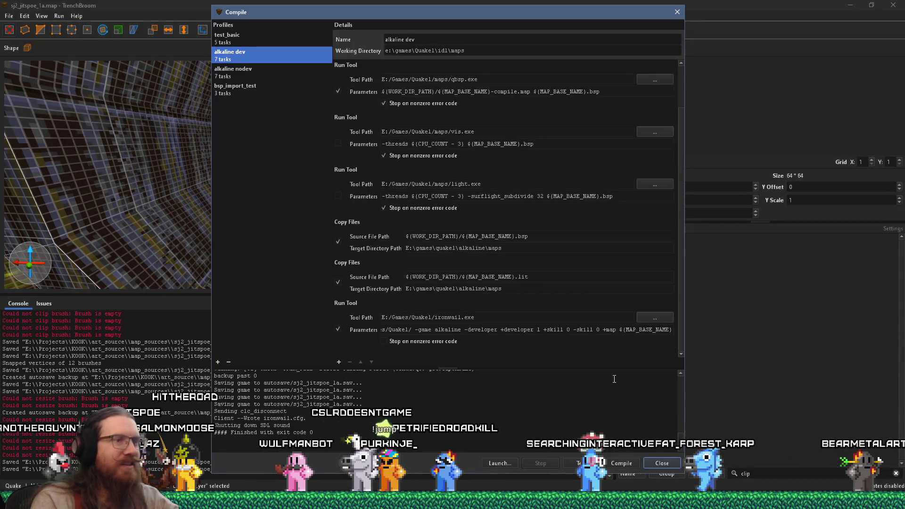
click(623, 466)
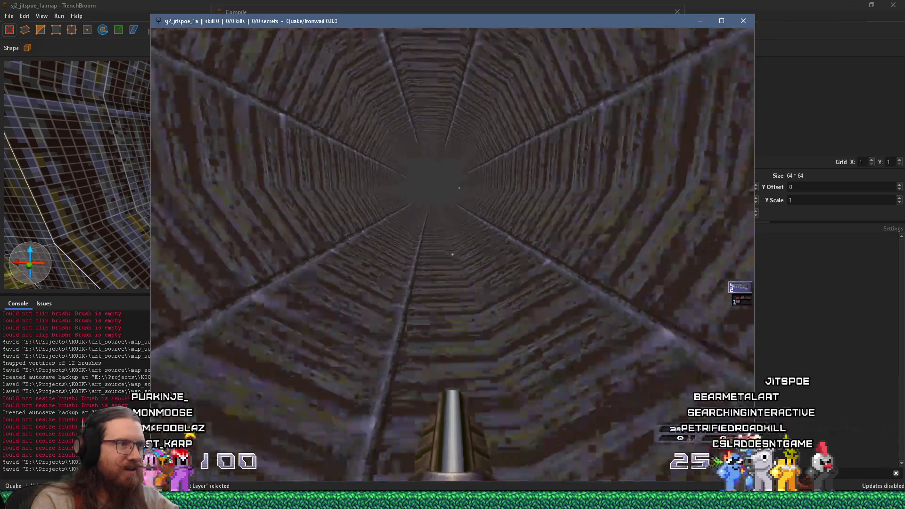
key(grave)
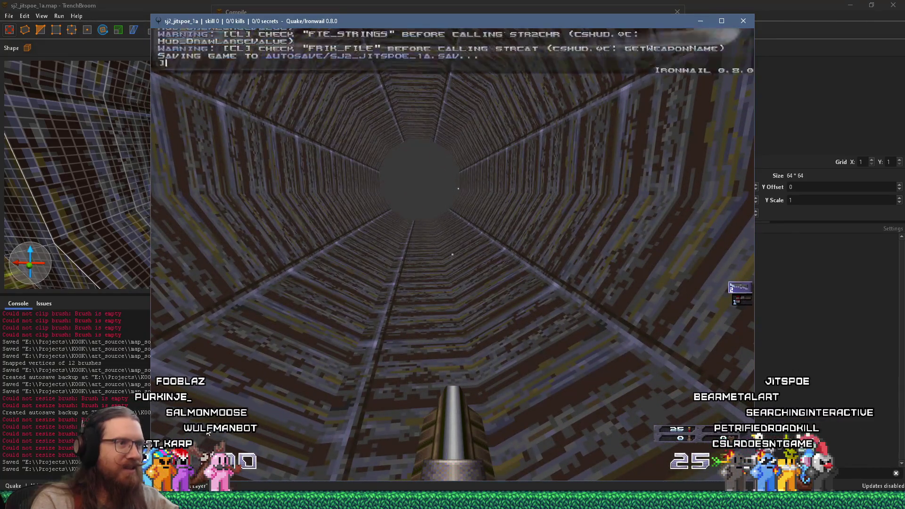
key(alt+Tab)
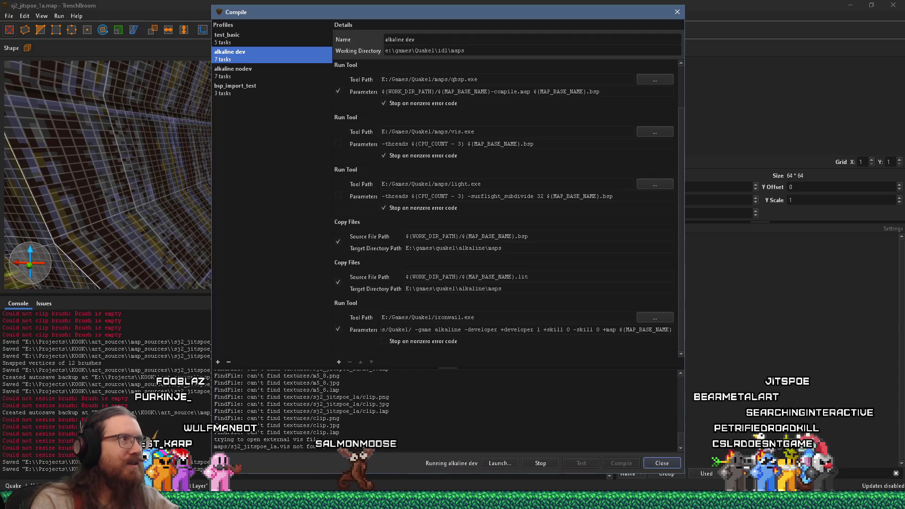
Step: Close the compile window and confirm stopping the running compile
click(161, 29)
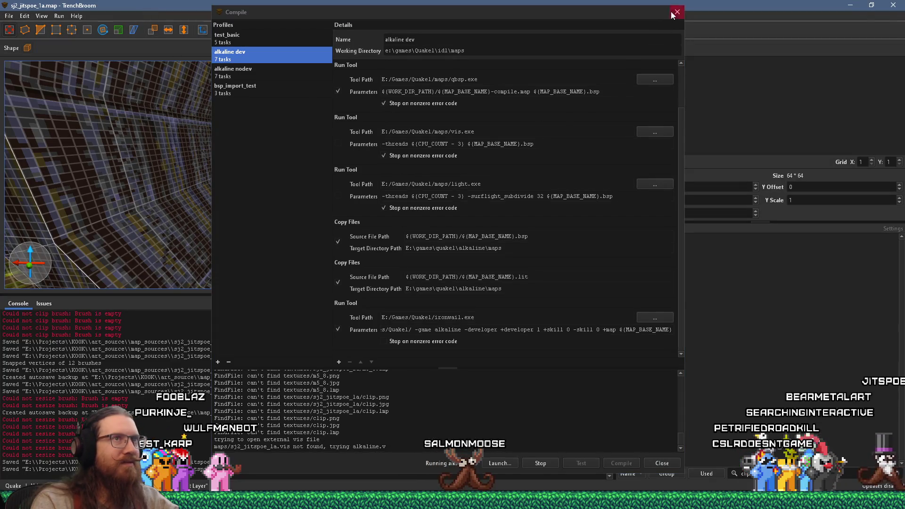
click(672, 13)
click(478, 253)
mouse_move(434, 227)
mouse_down()
mouse_move(434, 196)
mouse_move(381, 196)
mouse_up()
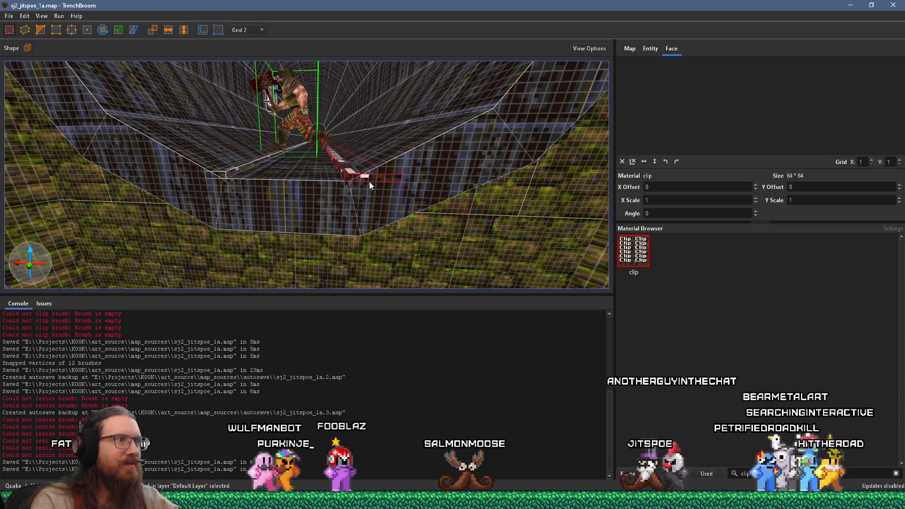
Step: Shorten the floor clip brush by dragging in its end face
drag(366, 173, 354, 170)
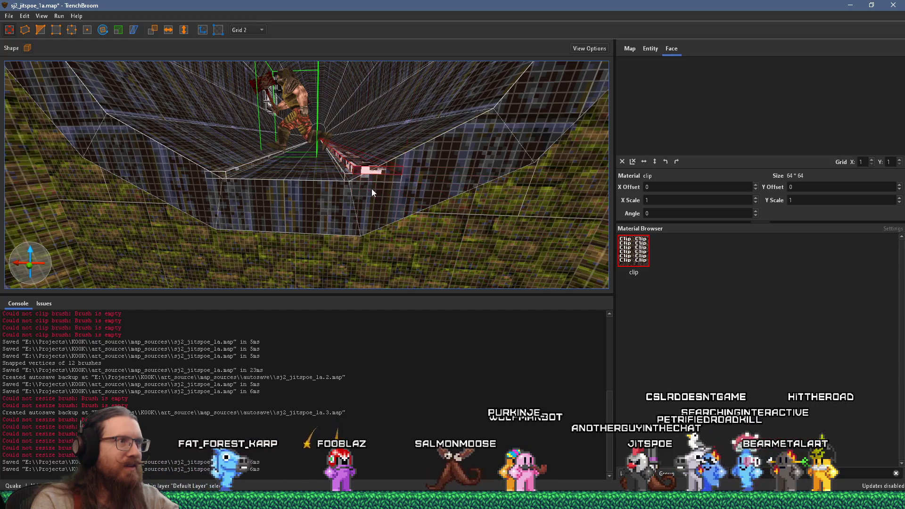
scroll(366, 185, up, 2)
scroll(366, 180, up, 3)
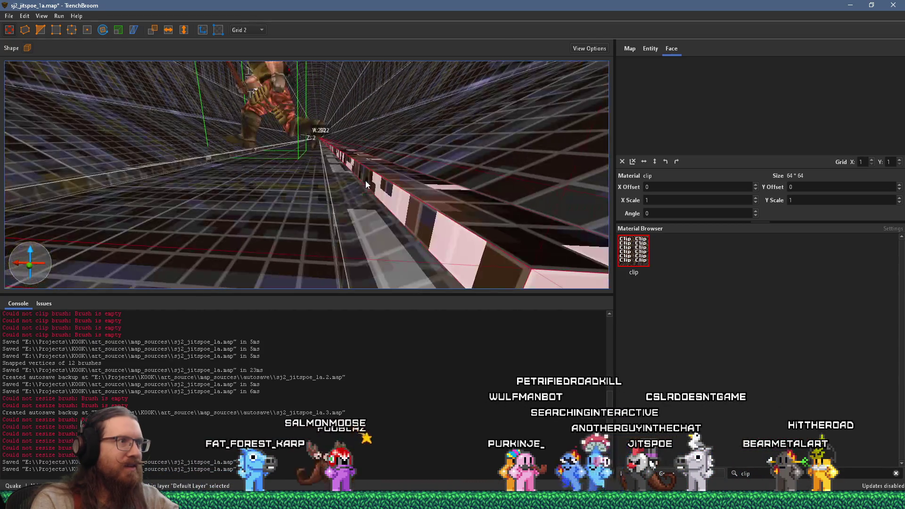
scroll(360, 176, up, 2)
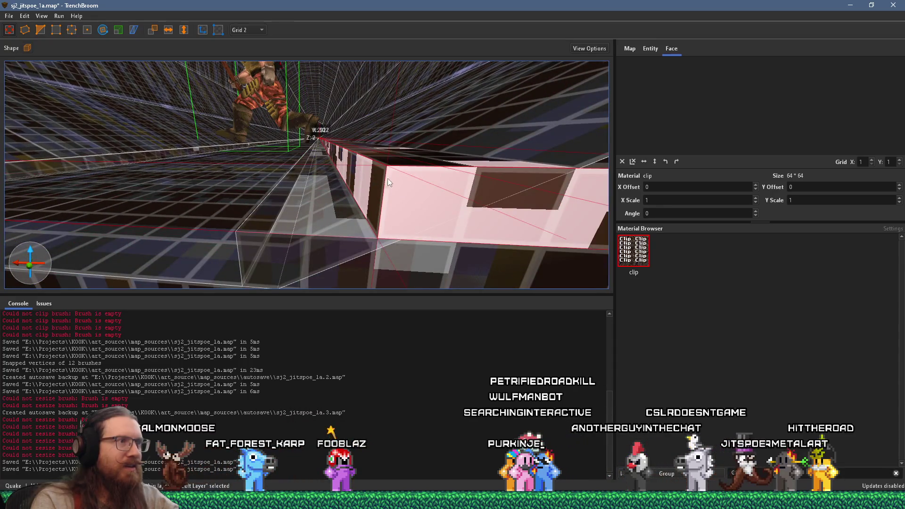
scroll(360, 176, down, 5)
Step: Pull the clip brush's corner inward to narrow it to the tunnel floor
mouse_move(344, 176)
mouse_down()
mouse_move(346, 167)
mouse_move(326, 169)
mouse_move(352, 185)
mouse_move(380, 171)
mouse_move(350, 157)
mouse_move(349, 168)
mouse_move(362, 168)
mouse_move(362, 153)
mouse_move(338, 154)
mouse_move(347, 159)
mouse_up()
mouse_move(352, 156)
mouse_down()
mouse_move(423, 157)
mouse_move(354, 151)
mouse_up()
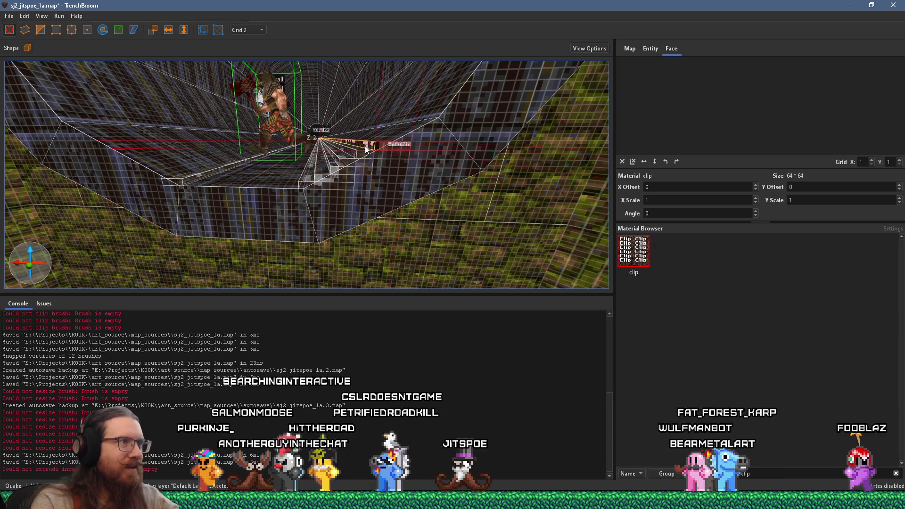
scroll(371, 165, up, 2)
scroll(363, 168, up, 5)
scroll(363, 168, down, 6)
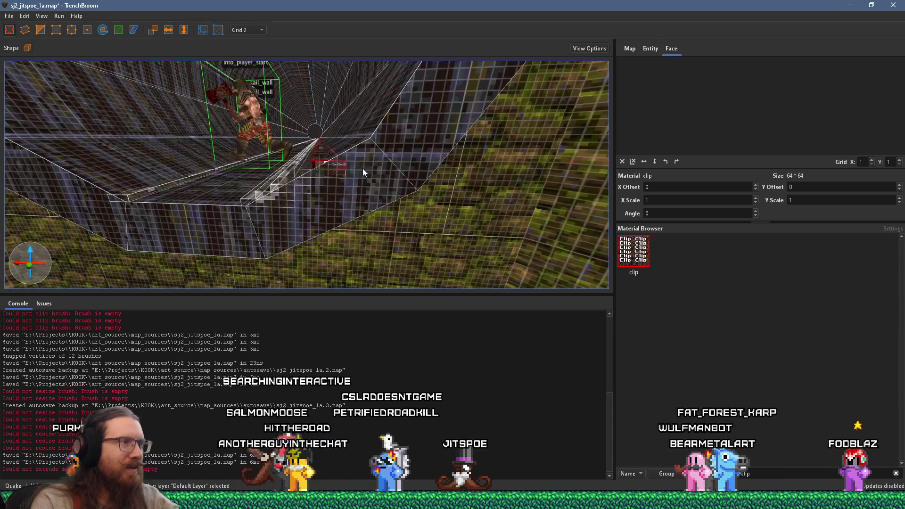
scroll(347, 186, down, 3)
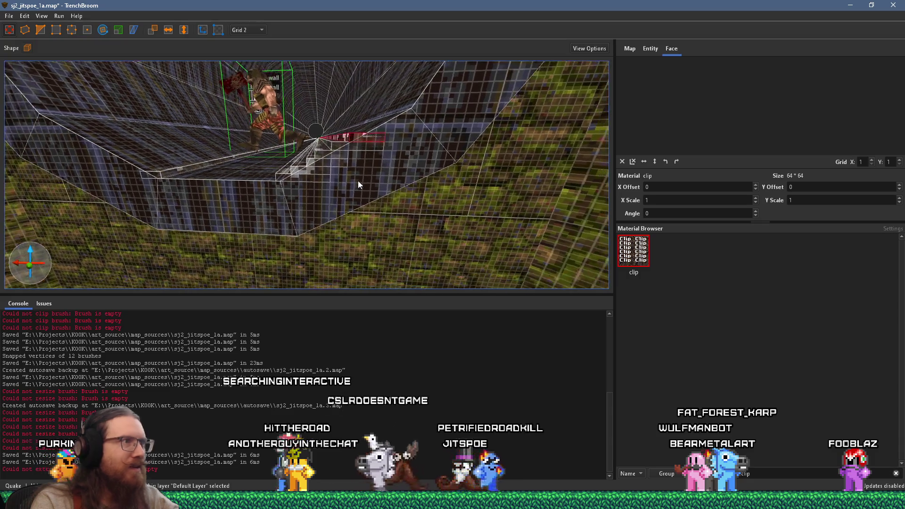
scroll(354, 183, up, 2)
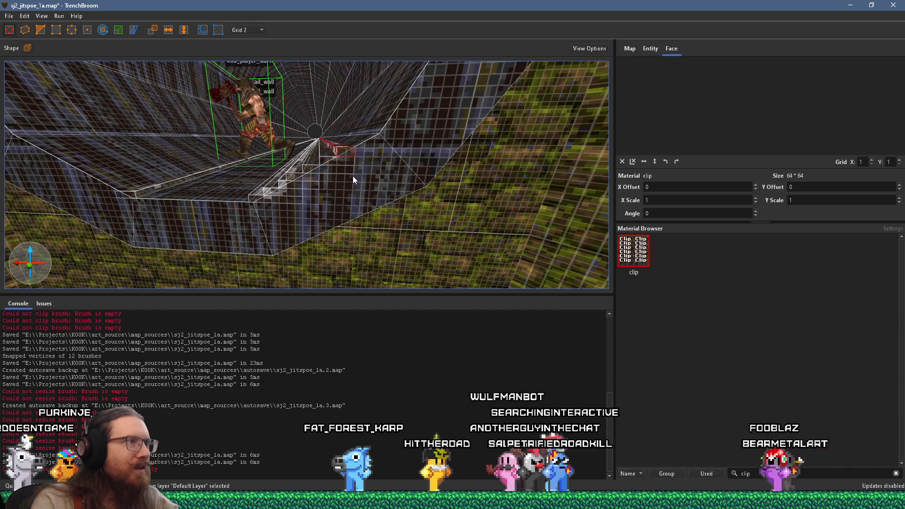
scroll(344, 161, up, 3)
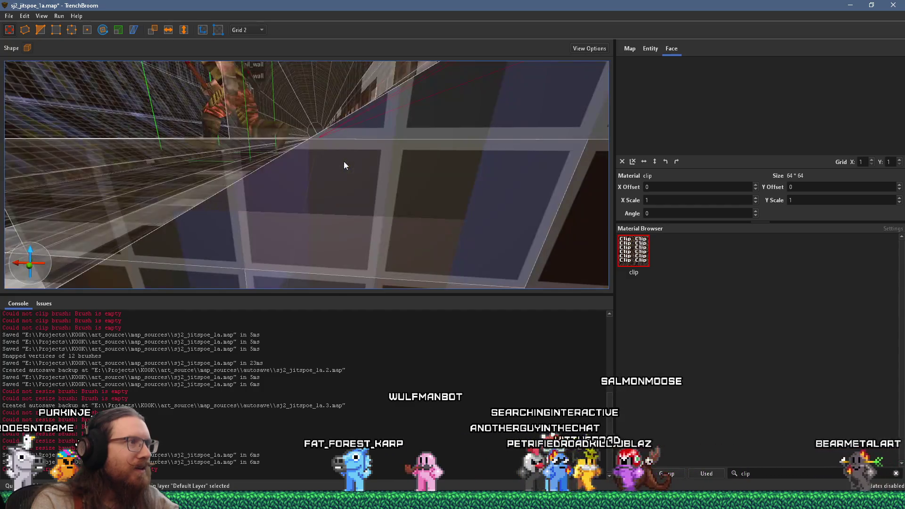
scroll(343, 161, down, 3)
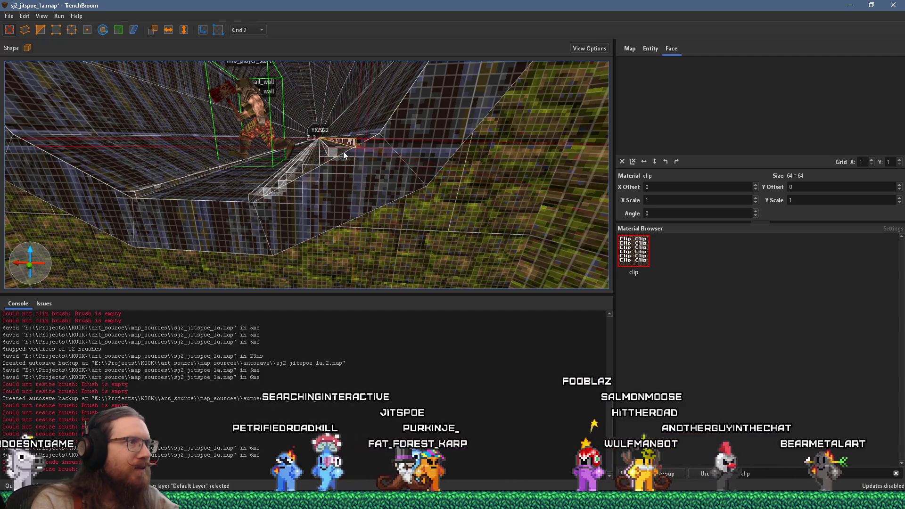
Step: Adjust a clip brush vertex along the tunnel floor, then clear the selection
mouse_move(340, 152)
mouse_down()
mouse_move(375, 179)
mouse_move(370, 199)
mouse_up()
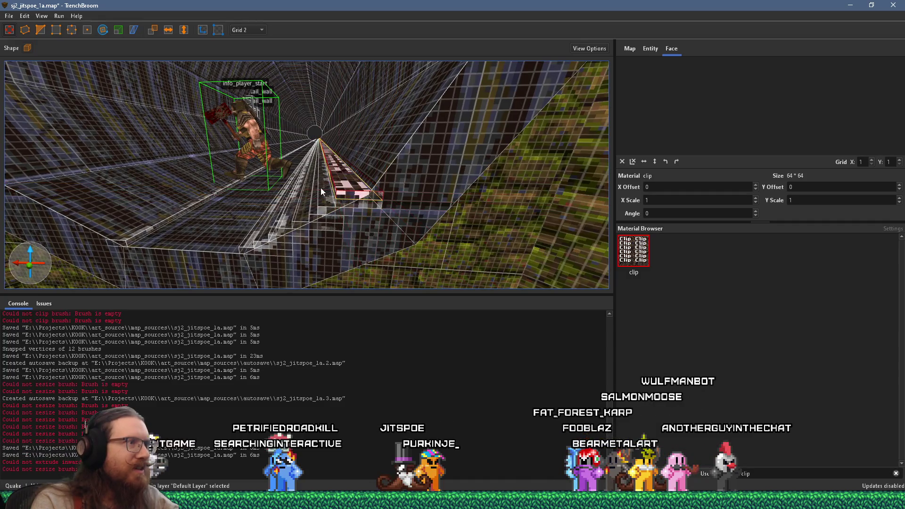
mouse_move(318, 180)
mouse_down()
mouse_move(330, 183)
mouse_move(253, 177)
mouse_up()
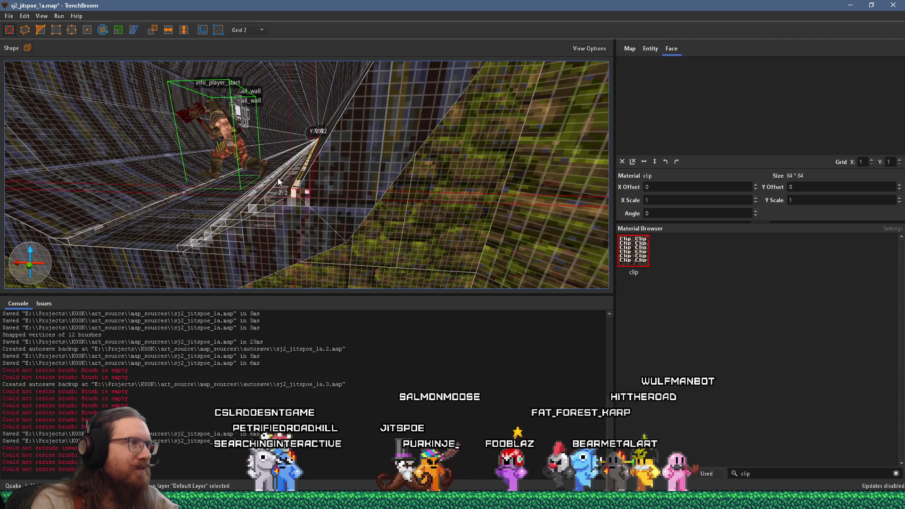
drag(274, 179, 301, 180)
key(Escape)
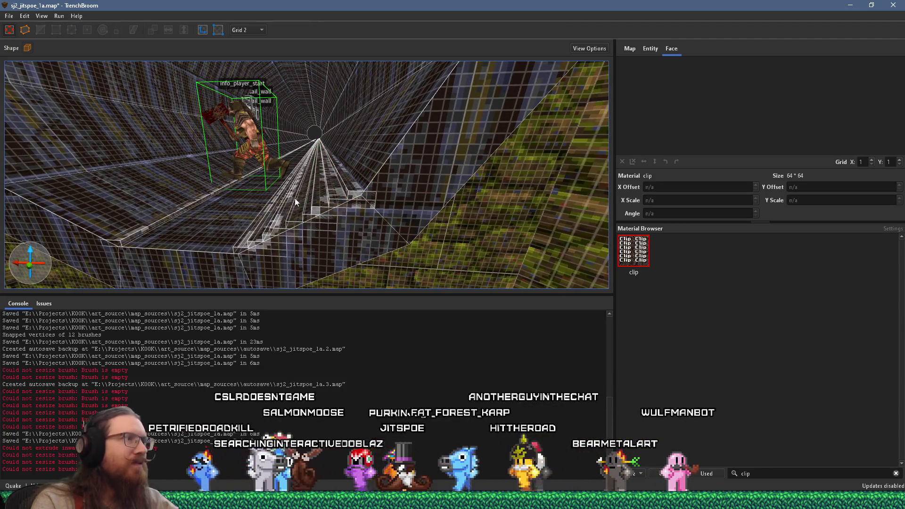
Step: Save the map and recompile it, launching Ironwail
click(9, 16)
click(21, 62)
click(59, 16)
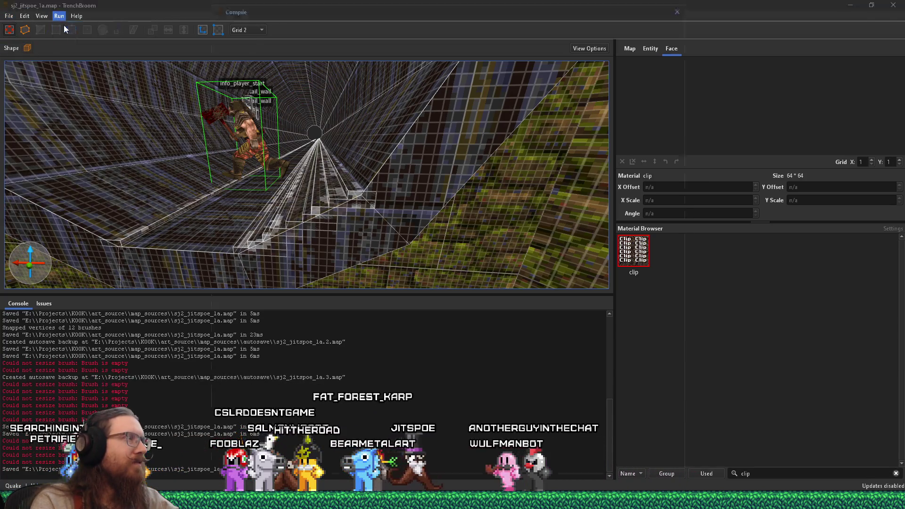
click(64, 27)
click(629, 462)
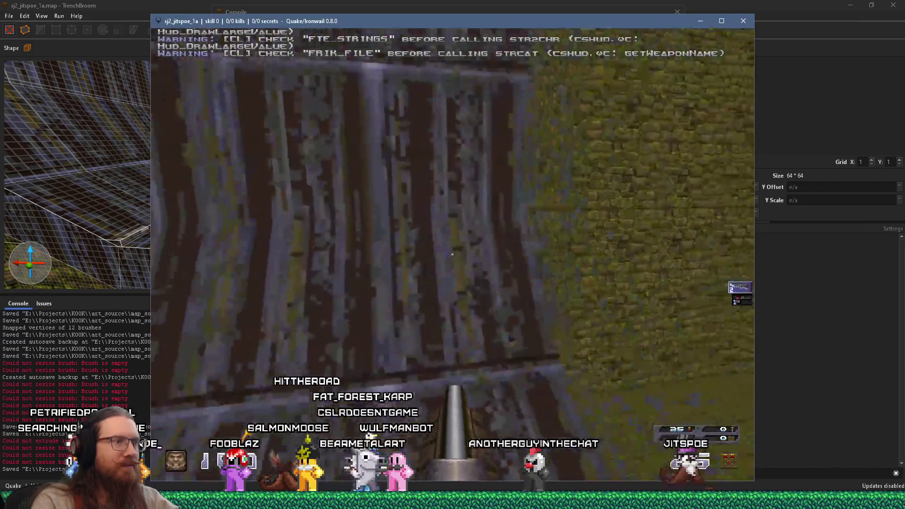
Step: Walk the tunnel to the mossy end wall, quit the game, and close the compile window
key(w)
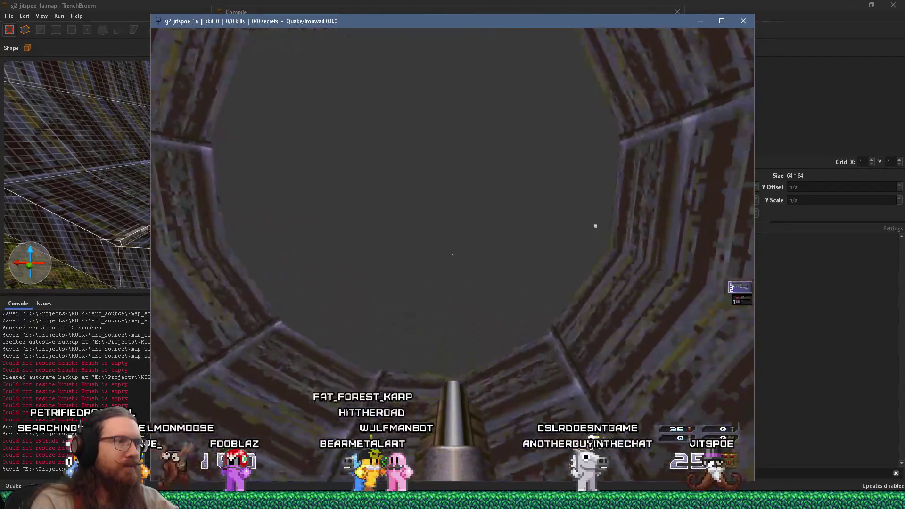
key(w)
key(w)
key(w)
key(w)
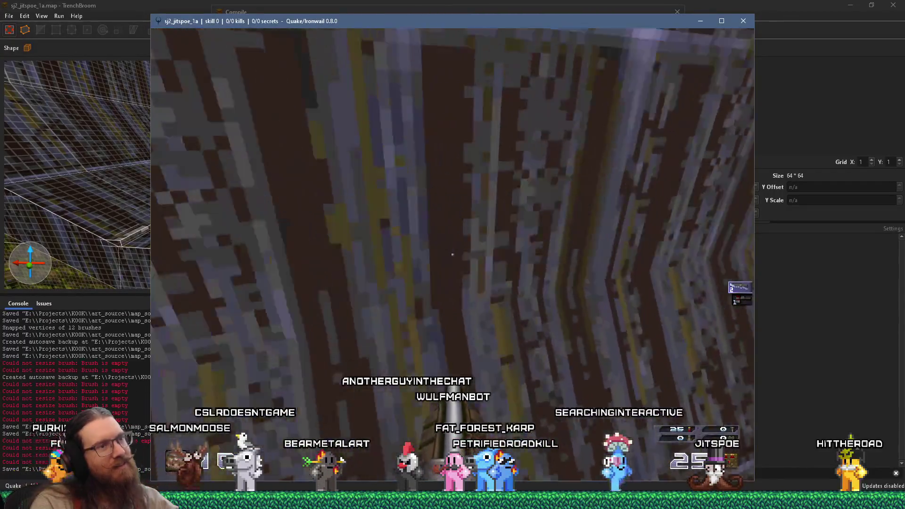
key(w)
key(w)
key(w)
key(w)
key(w)
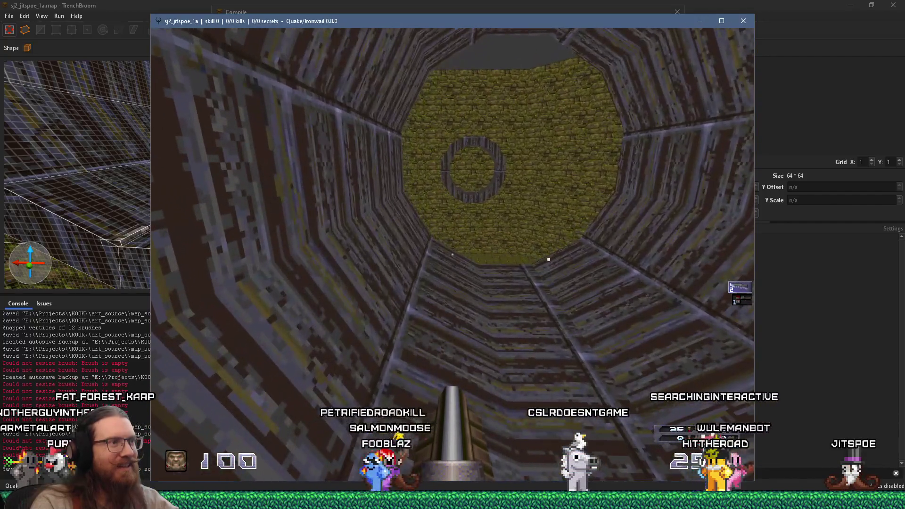
key(w)
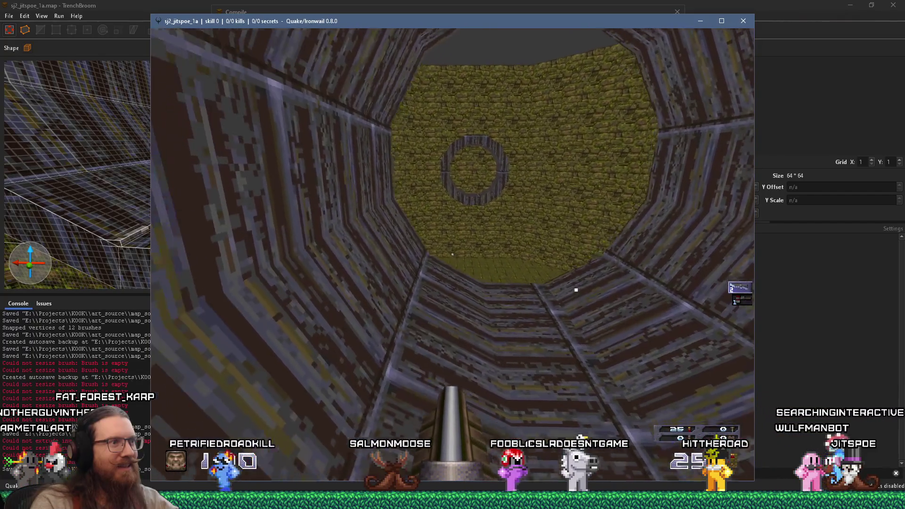
key(w)
key(grave)
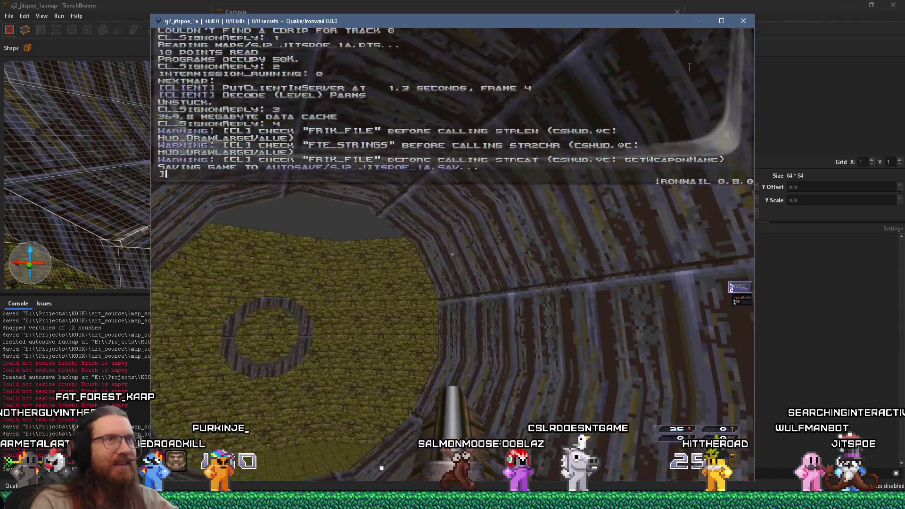
click(741, 22)
click(677, 12)
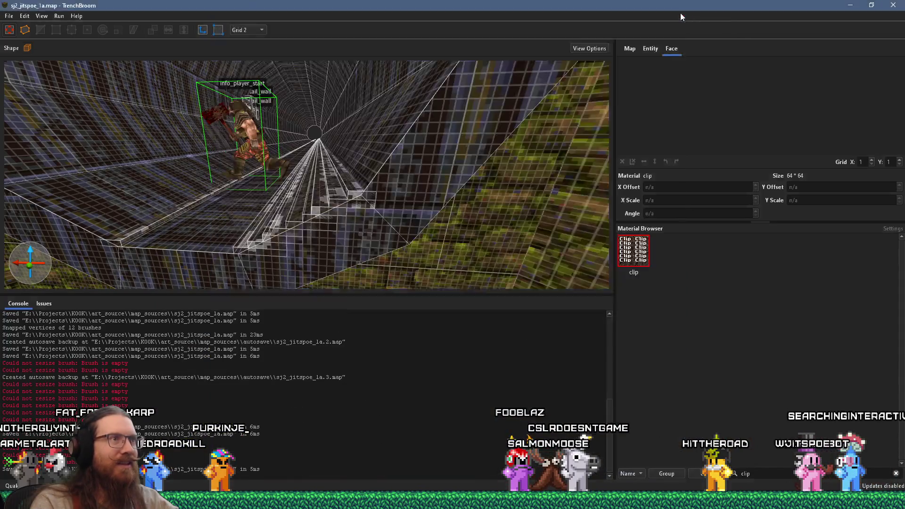
Step: Select the thin floor clip brush, extend its far end and grow it upward
scroll(346, 216, up, 5)
scroll(326, 207, down, 5)
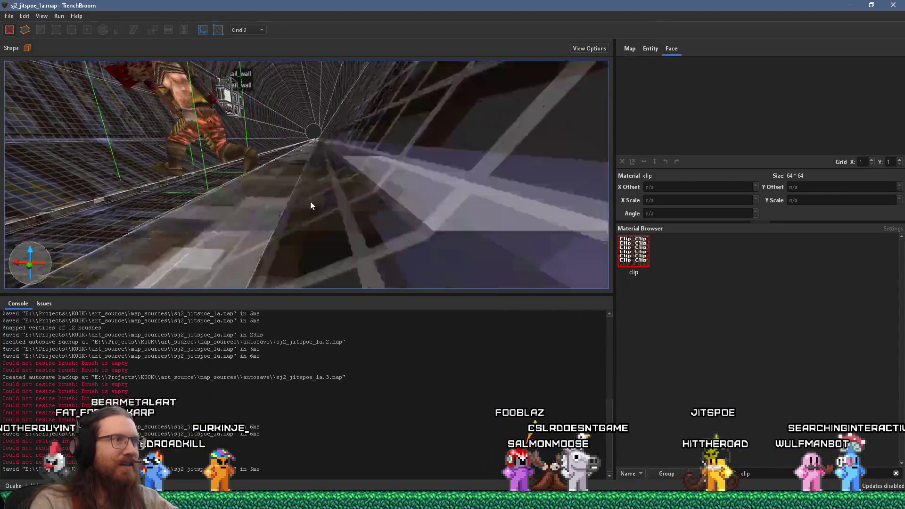
click(310, 179)
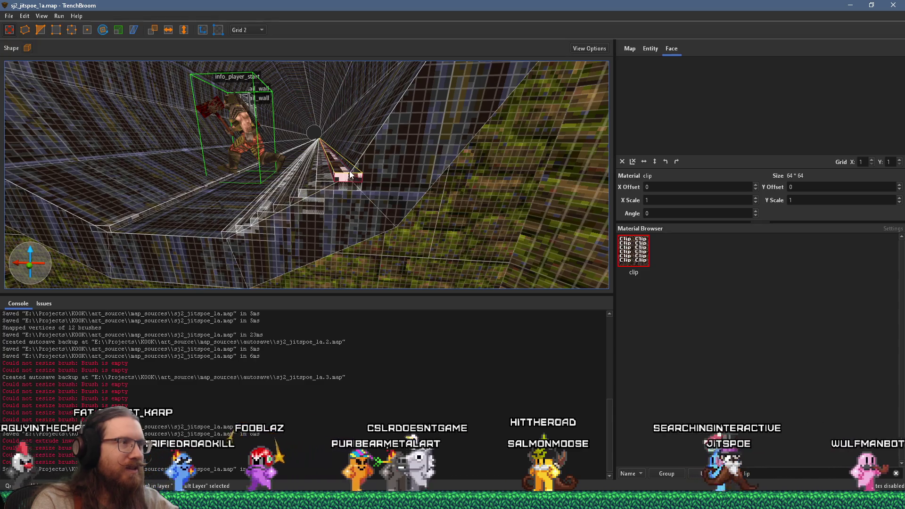
drag(356, 172, 344, 172)
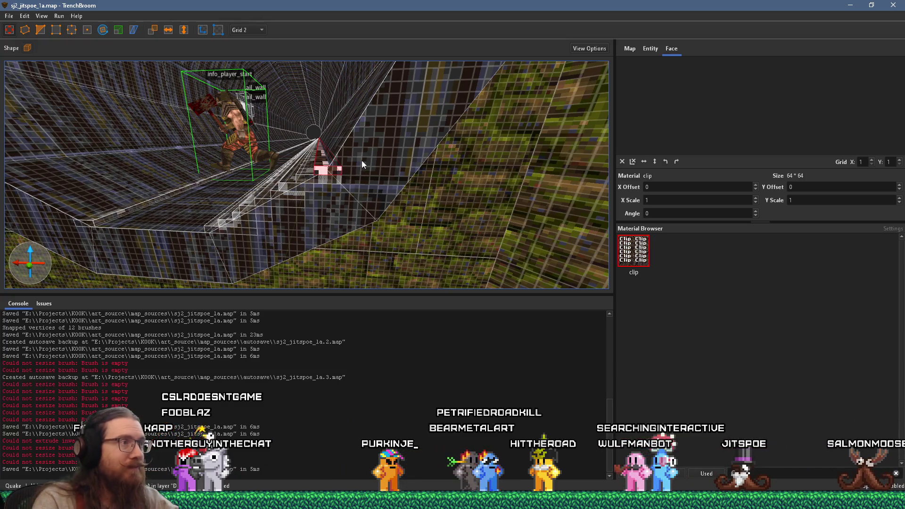
drag(333, 164, 322, 154)
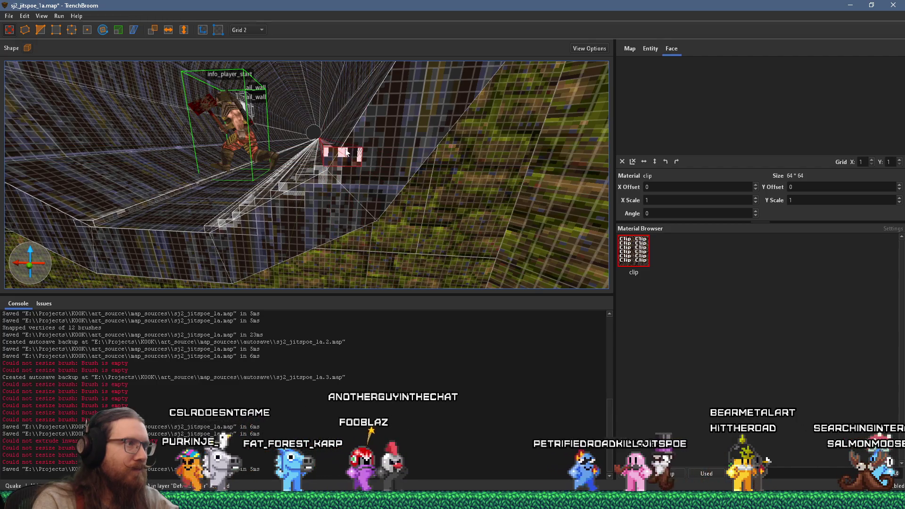
drag(346, 158, 361, 114)
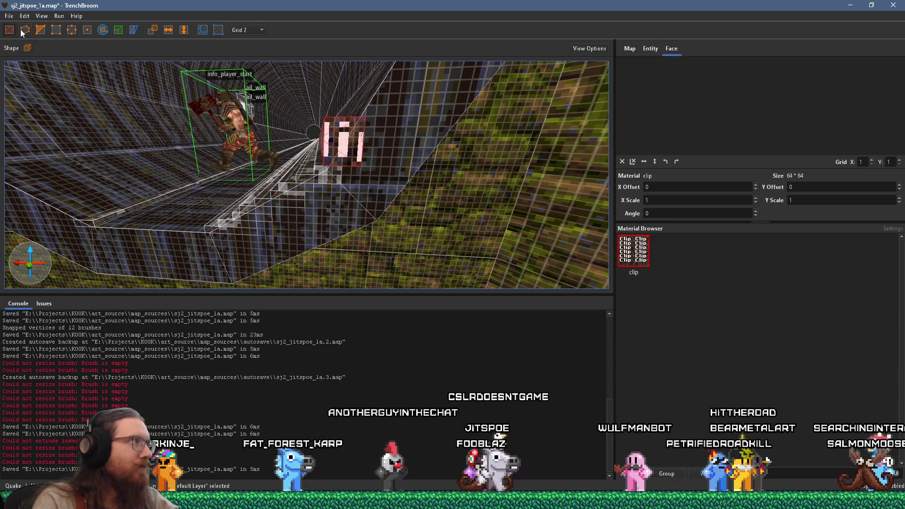
click(363, 117)
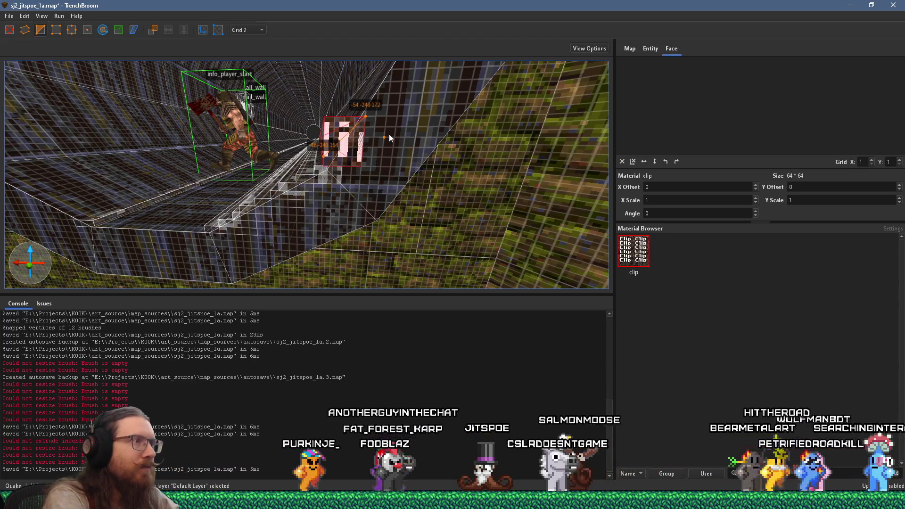
Step: Drag the clip brush's corner vertex into place along the tunnel floor, then deselect it
scroll(388, 134, up, 5)
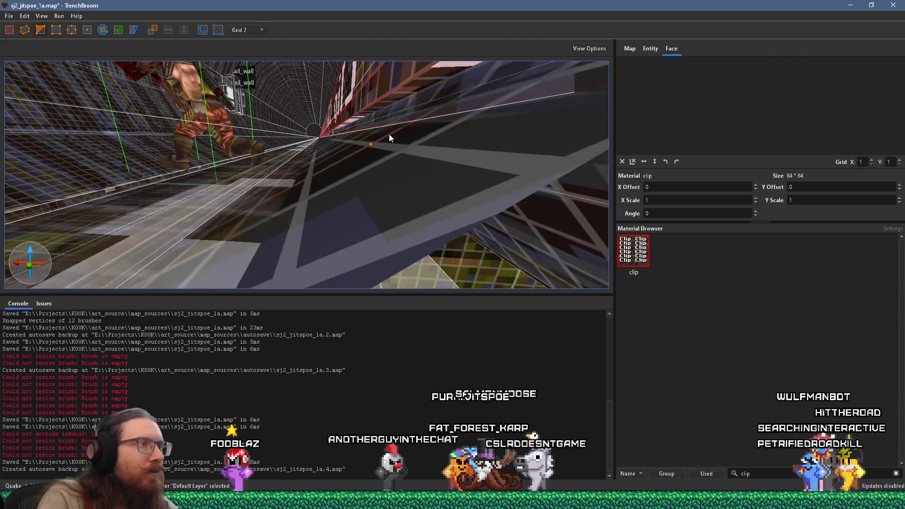
scroll(383, 140, down, 3)
scroll(378, 144, down, 3)
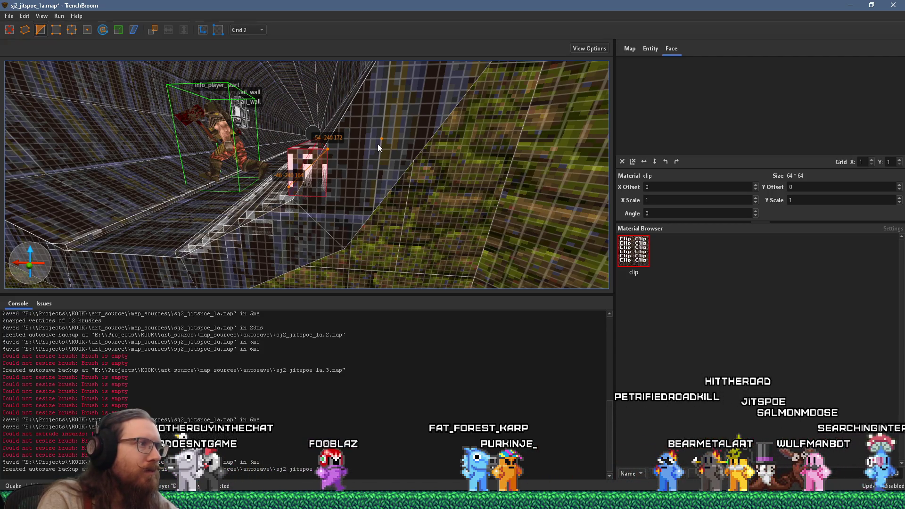
drag(376, 145, 343, 163)
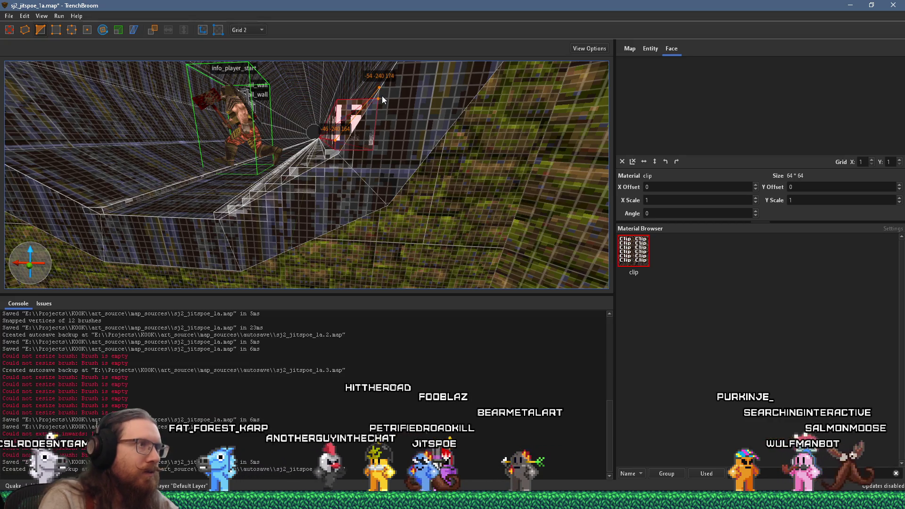
mouse_move(382, 96)
mouse_down()
mouse_move(348, 98)
mouse_move(350, 113)
mouse_up()
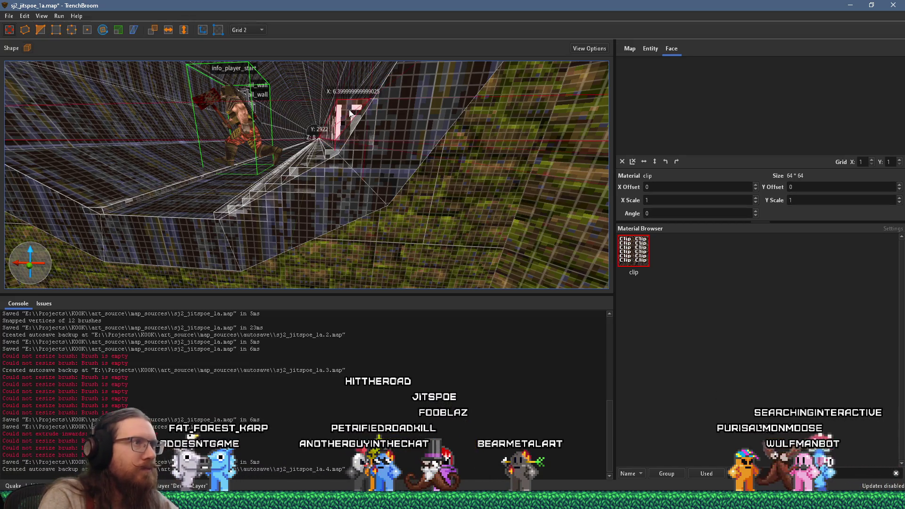
click(345, 121)
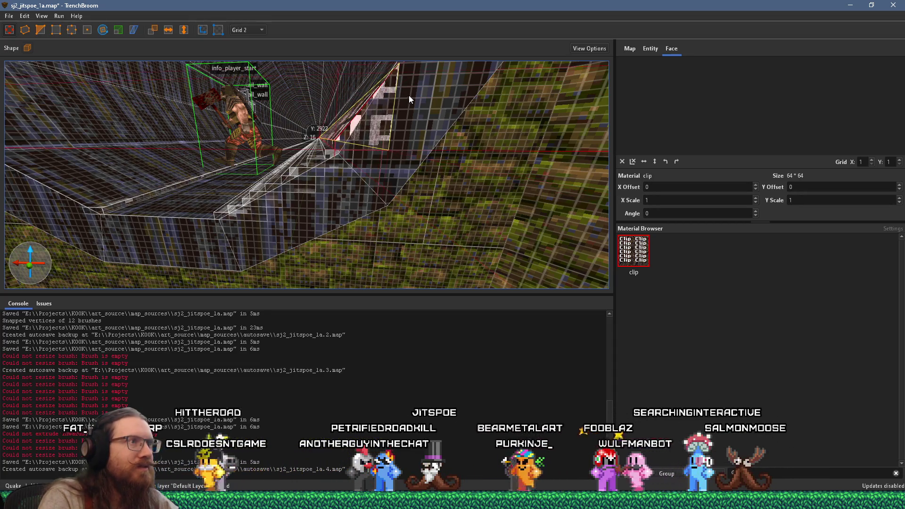
drag(404, 95, 421, 116)
key(Escape)
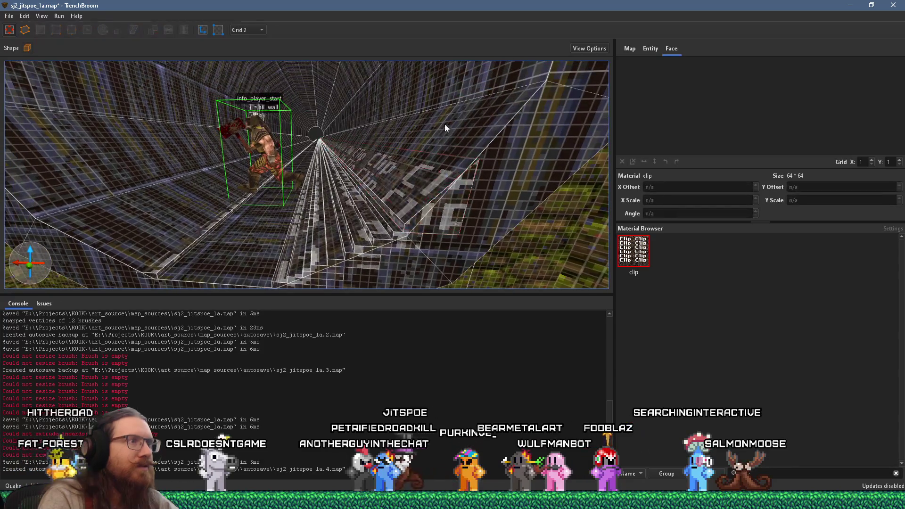
Step: Save the map and compile it to launch in Quake
click(9, 17)
click(26, 64)
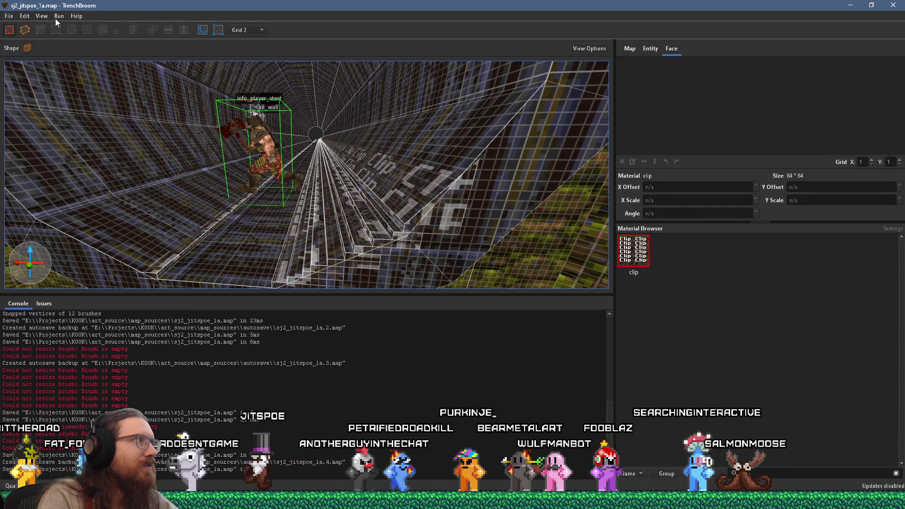
click(64, 27)
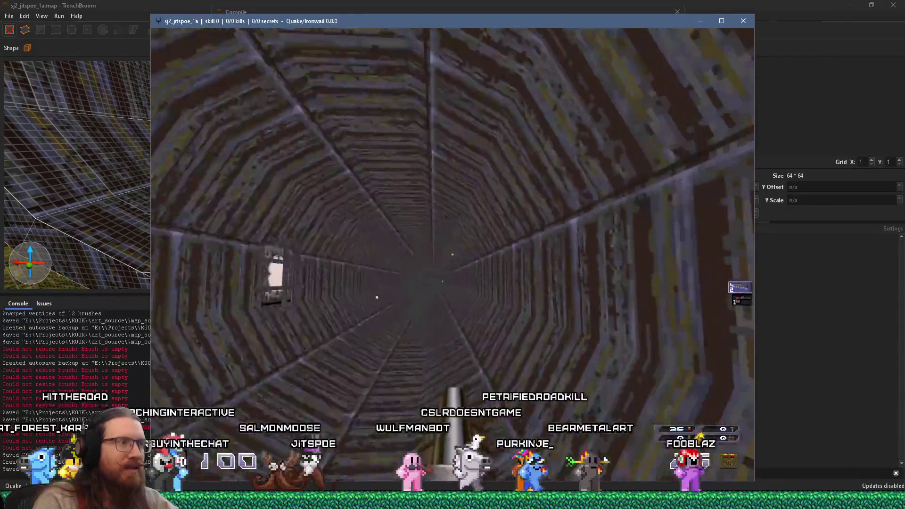
Step: Quit Quake with the console 'quit' command and close the compile window
key(grave)
text(quit)
key(Return)
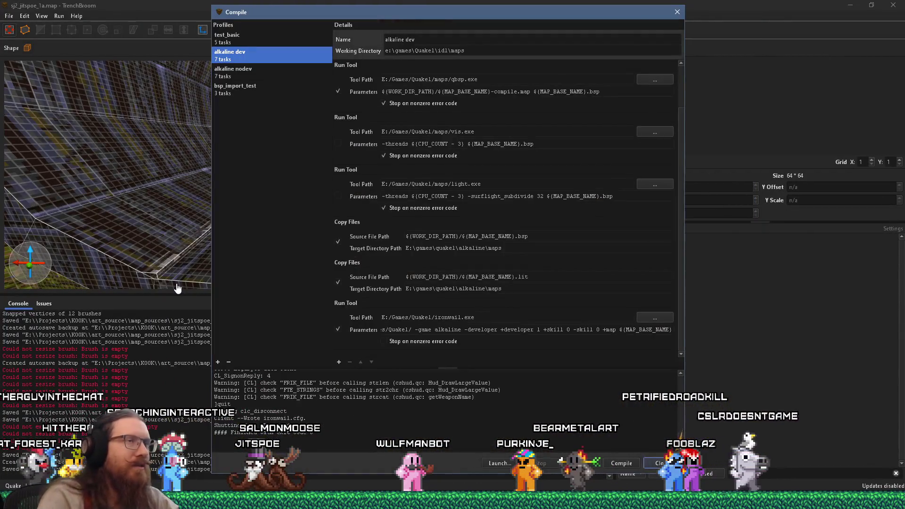
click(652, 22)
drag(386, 135, 394, 182)
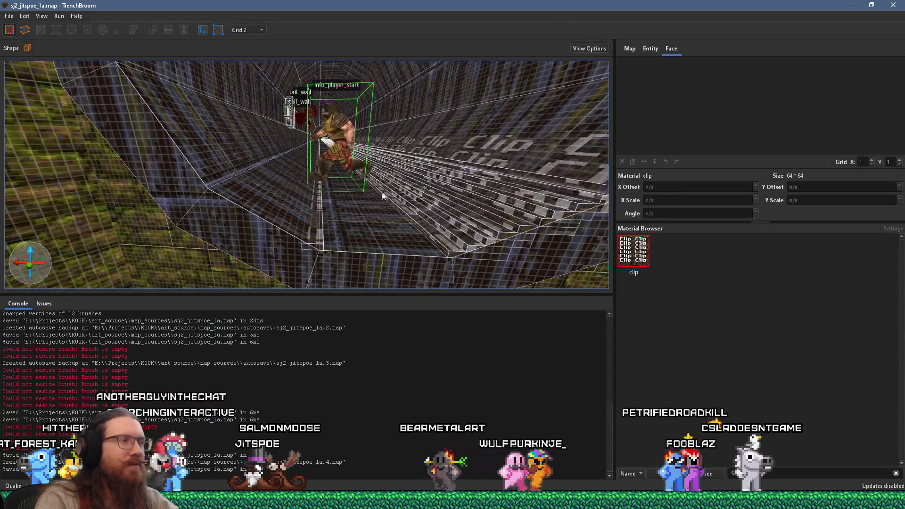
Step: Move the clip brush to the right wall, stretch it toward the player start, and mirror it left
mouse_move(318, 245)
mouse_down()
mouse_move(439, 239)
mouse_move(574, 181)
mouse_up()
mouse_move(521, 203)
mouse_down()
mouse_move(488, 185)
mouse_move(442, 191)
mouse_up()
drag(345, 156, 438, 189)
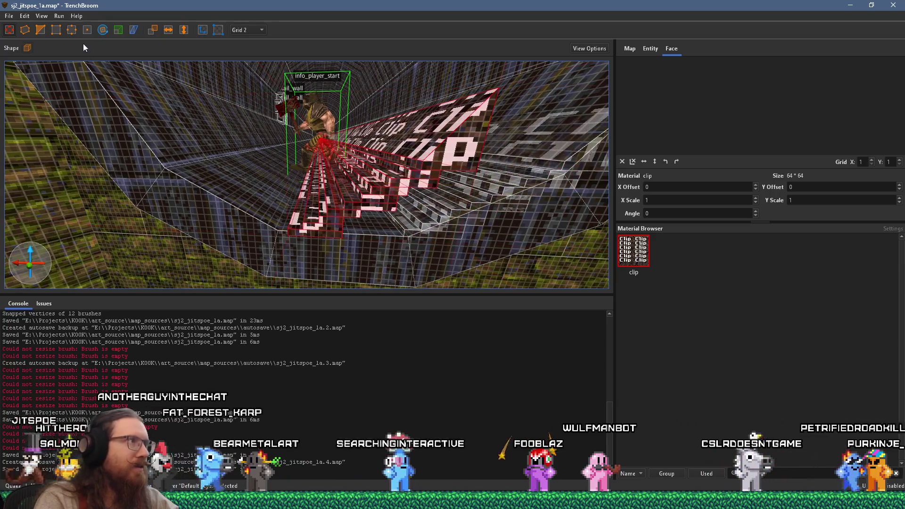
click(169, 31)
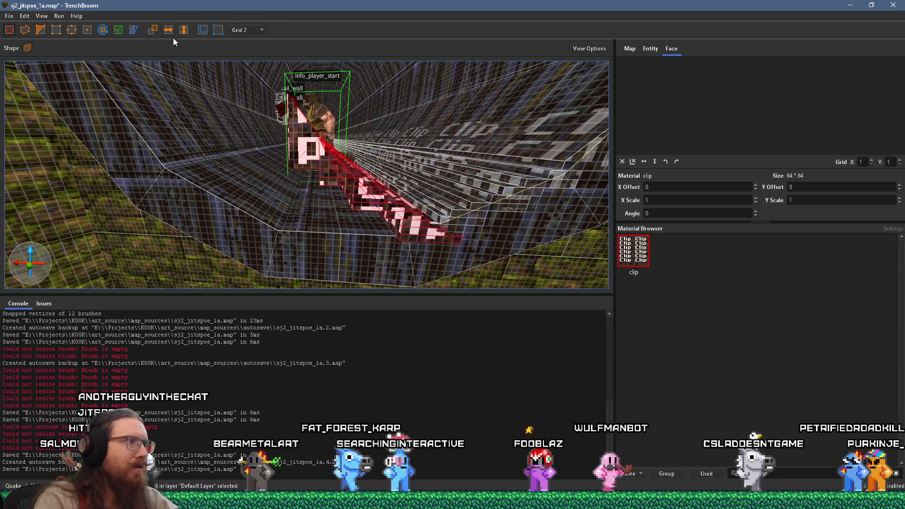
drag(401, 222, 258, 219)
Step: Deselect the clip brushes and save the map
key(q)
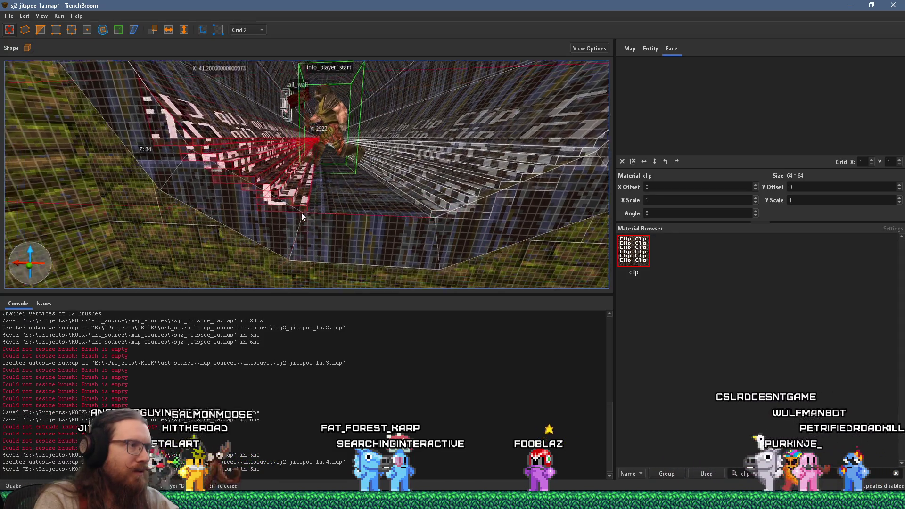
key(Escape)
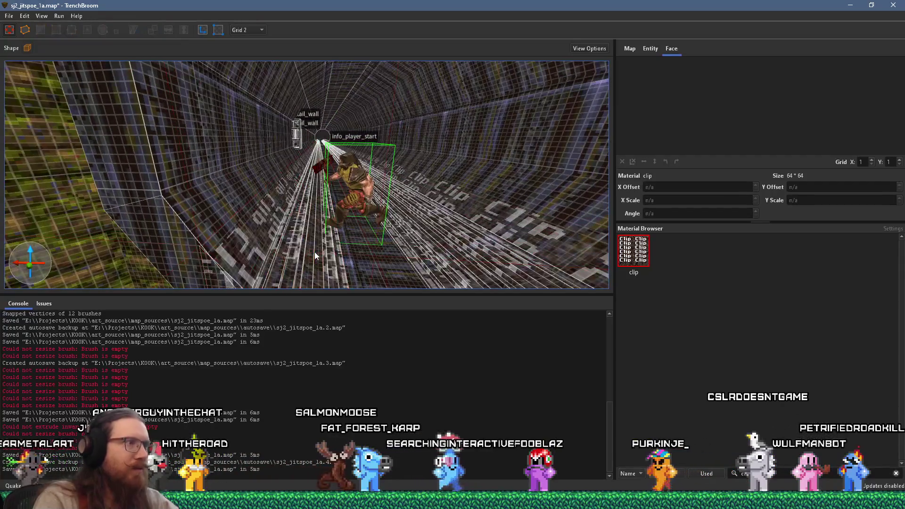
key(s)
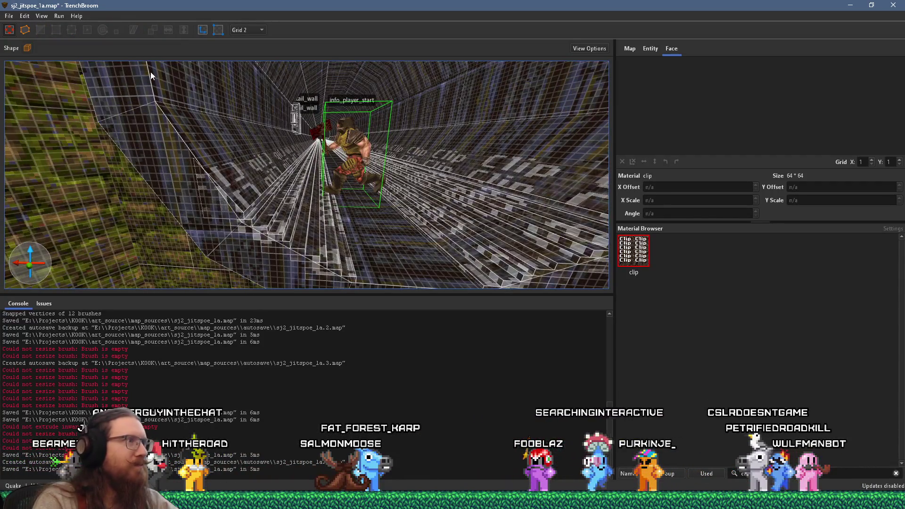
click(9, 15)
click(25, 66)
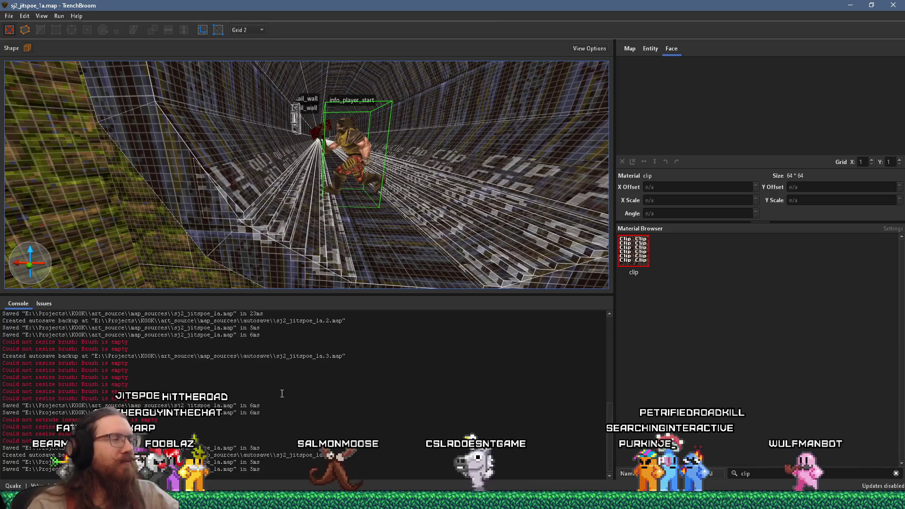
scroll(397, 268, down, 5)
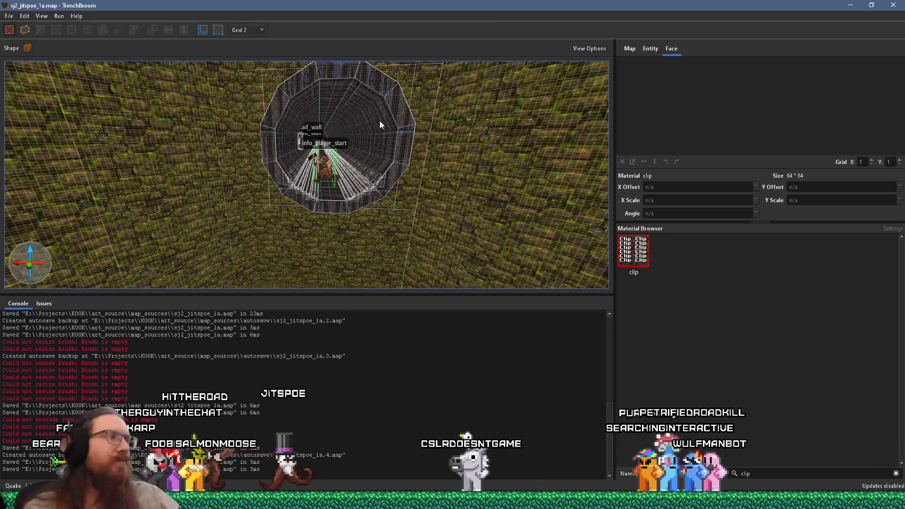
Step: Set the grid to 16 and raise the brick room's floor brush to 128 units tall
mouse_move(356, 98)
mouse_down()
mouse_move(293, 111)
mouse_move(253, 104)
mouse_up()
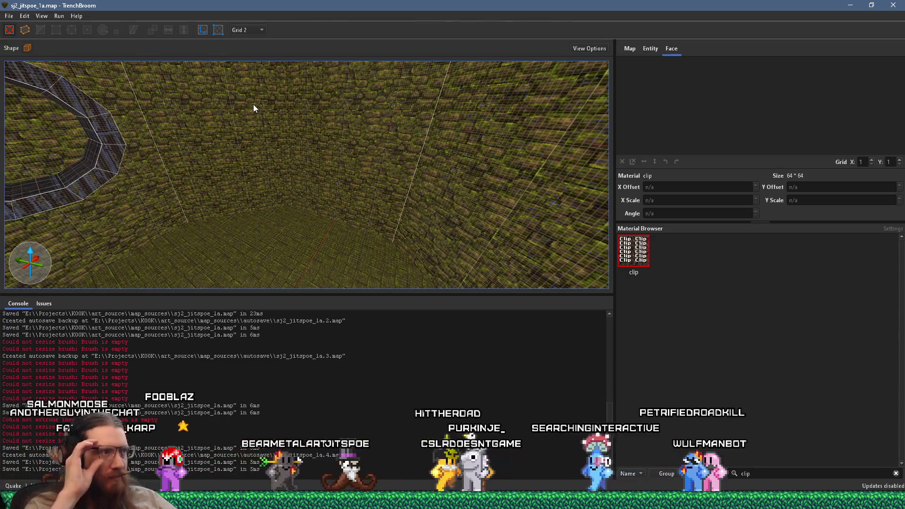
mouse_move(342, 118)
mouse_down()
mouse_move(434, 134)
mouse_move(342, 185)
mouse_move(371, 221)
mouse_move(371, 113)
mouse_move(303, 114)
mouse_move(462, 116)
mouse_move(504, 84)
mouse_up()
scroll(359, 220, down, 5)
scroll(302, 111, up, 5)
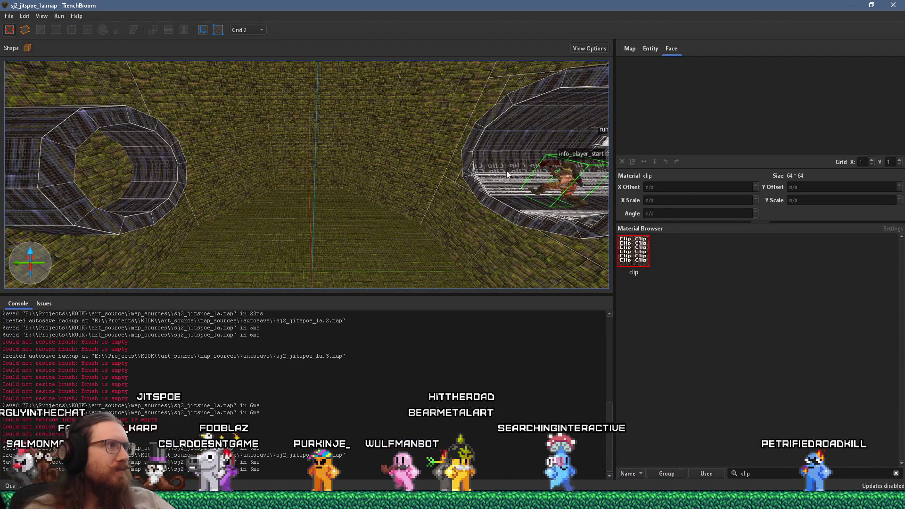
scroll(505, 173, up, 5)
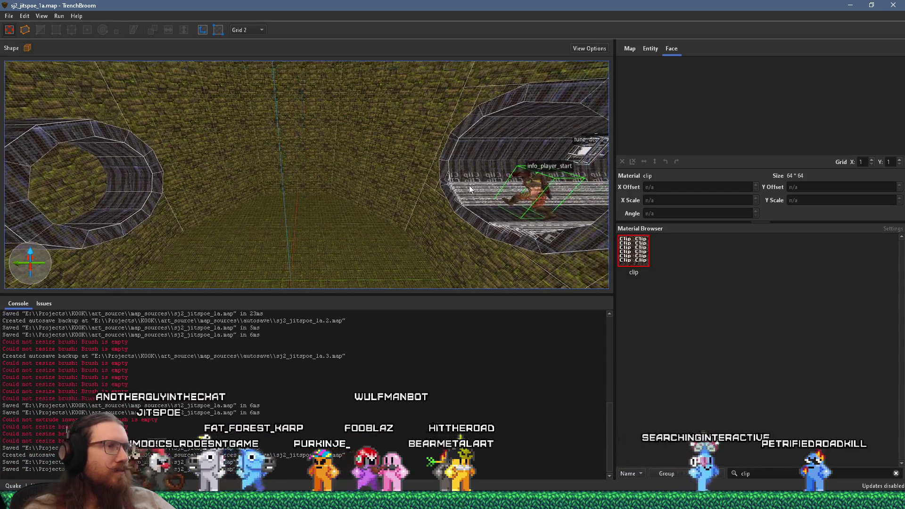
scroll(436, 164, down, 4)
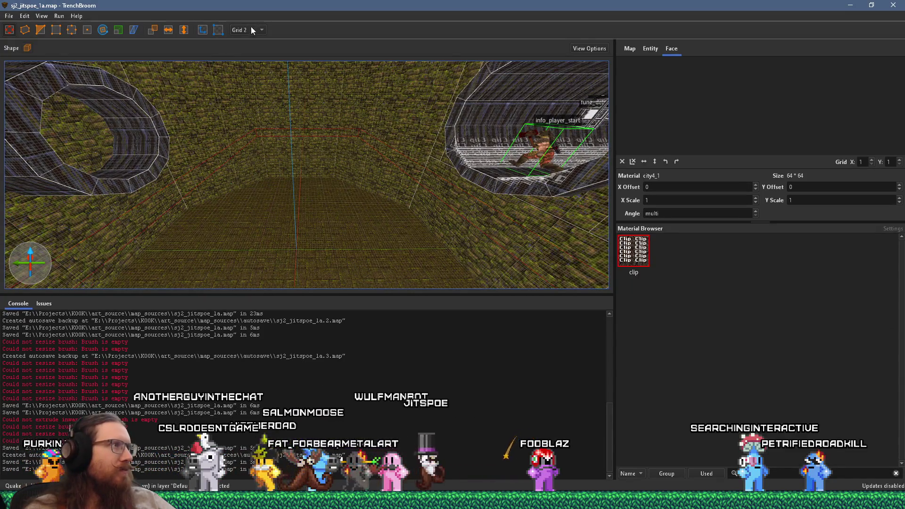
click(259, 90)
scroll(285, 218, down, 5)
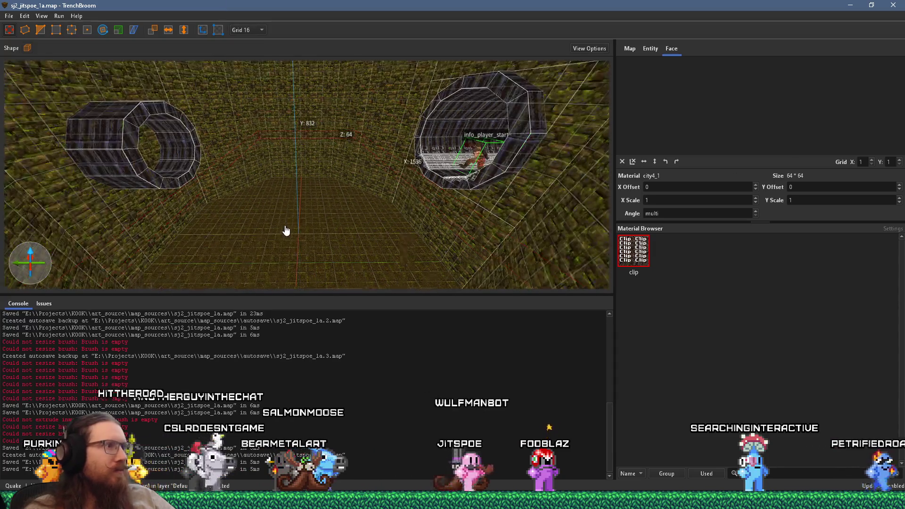
drag(308, 245, 297, 198)
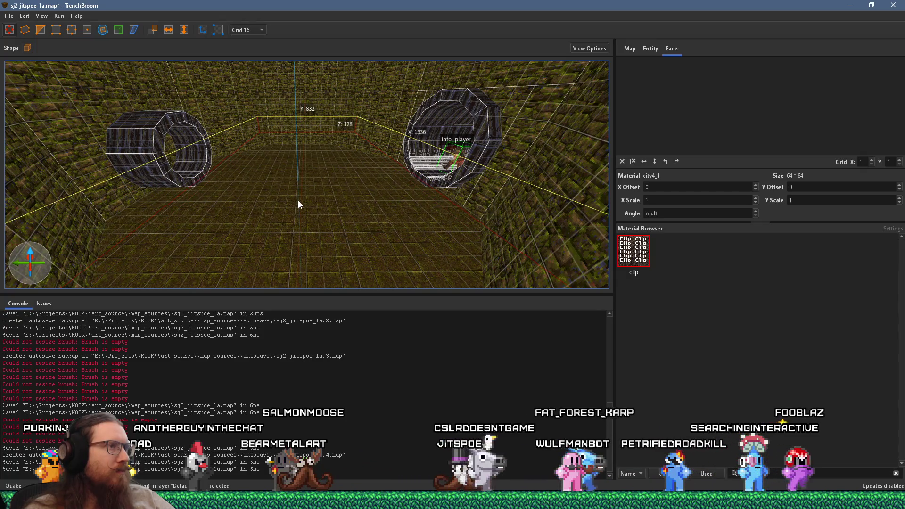
scroll(361, 143, up, 5)
scroll(376, 233, up, 5)
key(Escape)
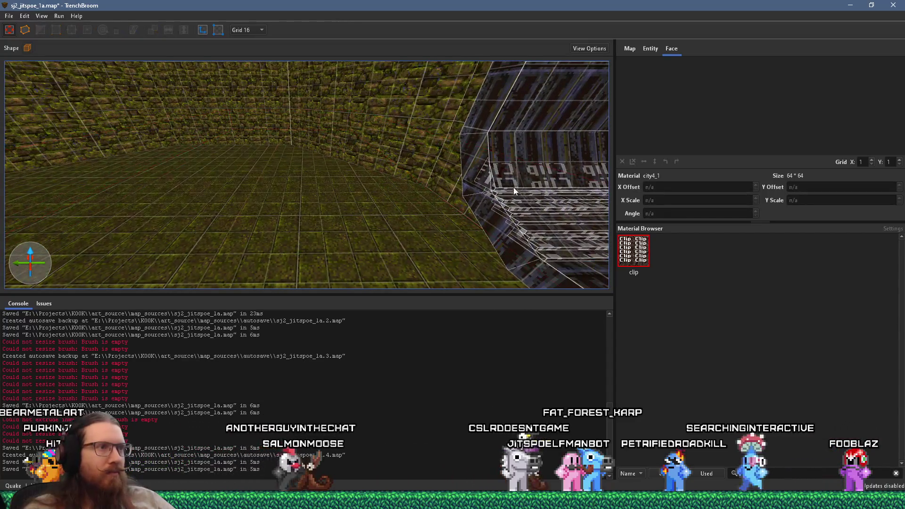
Step: Select the tunnel clip brush and nudge it slightly into place
click(516, 177)
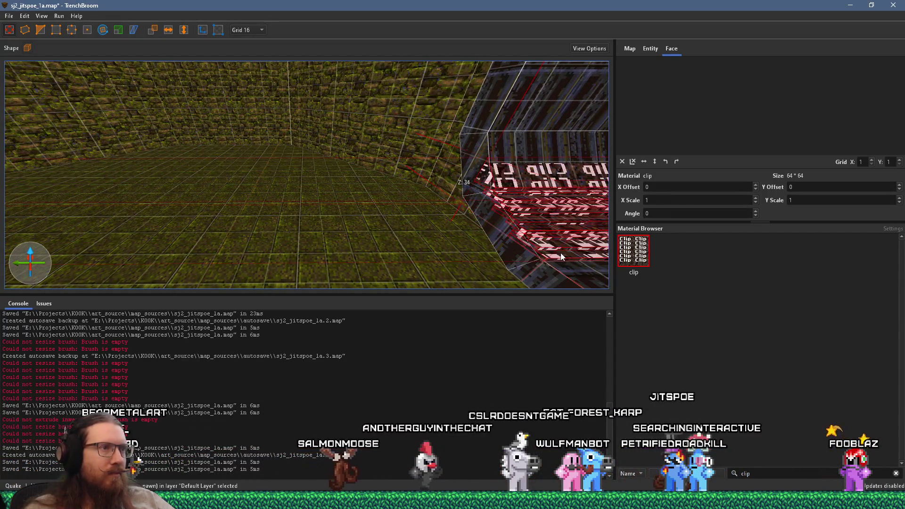
scroll(560, 256, down, 5)
drag(442, 231, 452, 221)
drag(276, 226, 268, 224)
scroll(265, 221, up, 5)
mouse_move(247, 161)
mouse_down()
mouse_move(368, 196)
mouse_move(358, 171)
mouse_up()
Step: Set the grid to 2 and shift the clip brush 4 units along X
click(250, 30)
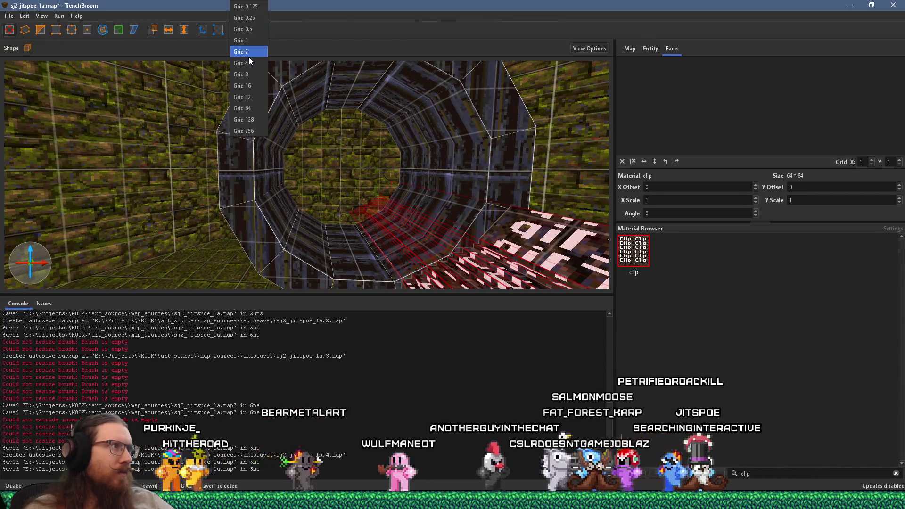
click(248, 56)
mouse_move(338, 220)
mouse_down()
mouse_move(327, 213)
mouse_move(338, 215)
mouse_up()
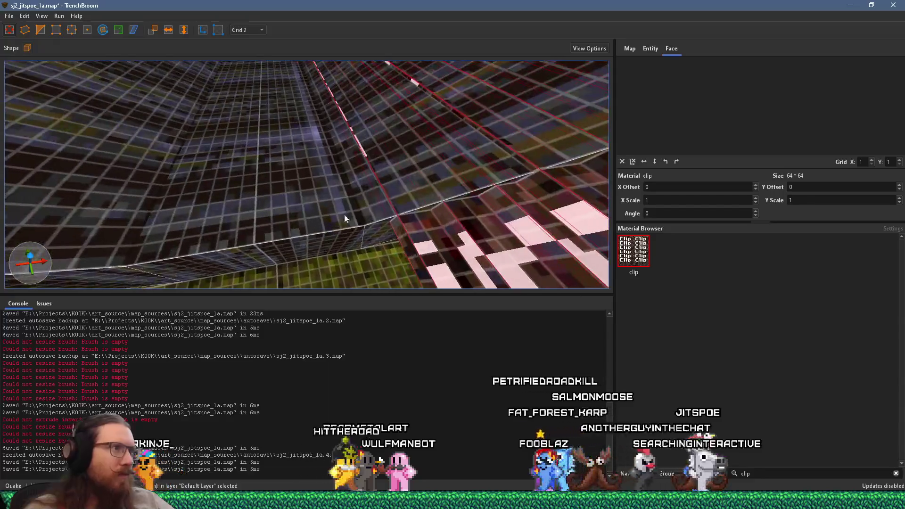
mouse_move(407, 232)
mouse_down()
mouse_move(371, 237)
mouse_move(341, 193)
mouse_move(388, 230)
mouse_move(351, 216)
mouse_up()
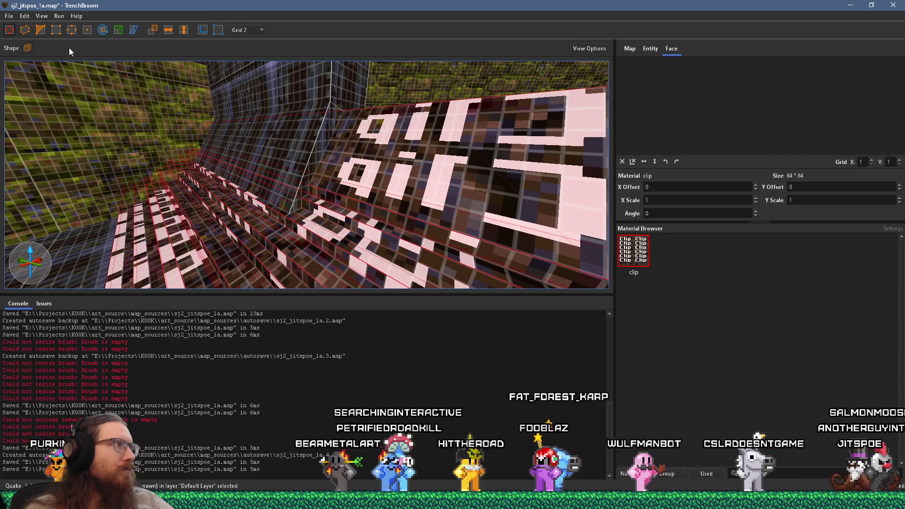
Step: Cut the clip brush with the Clip tool and delete the small stray clip pieces on the floor
click(40, 30)
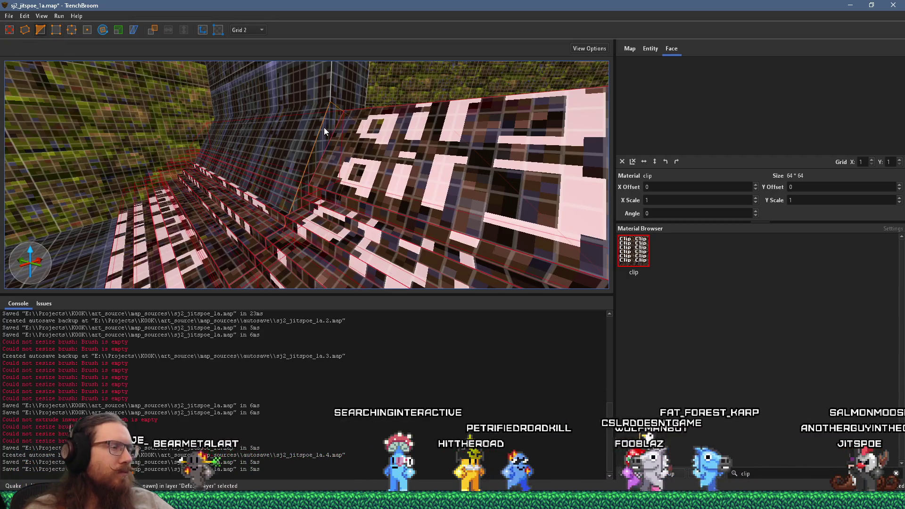
click(325, 128)
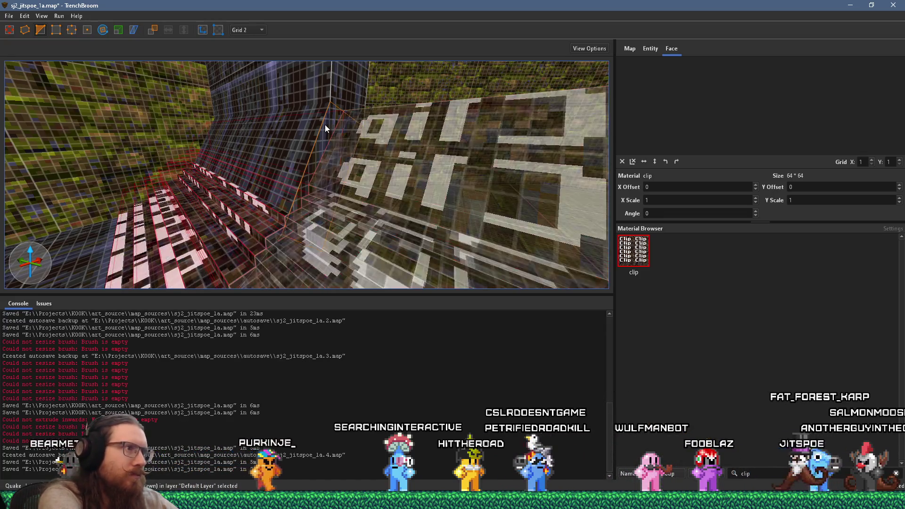
scroll(318, 146, down, 5)
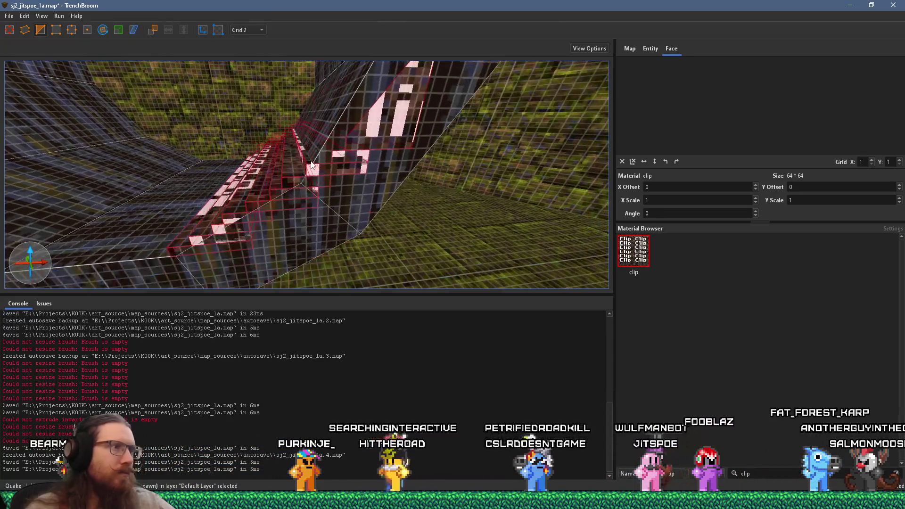
key(Return)
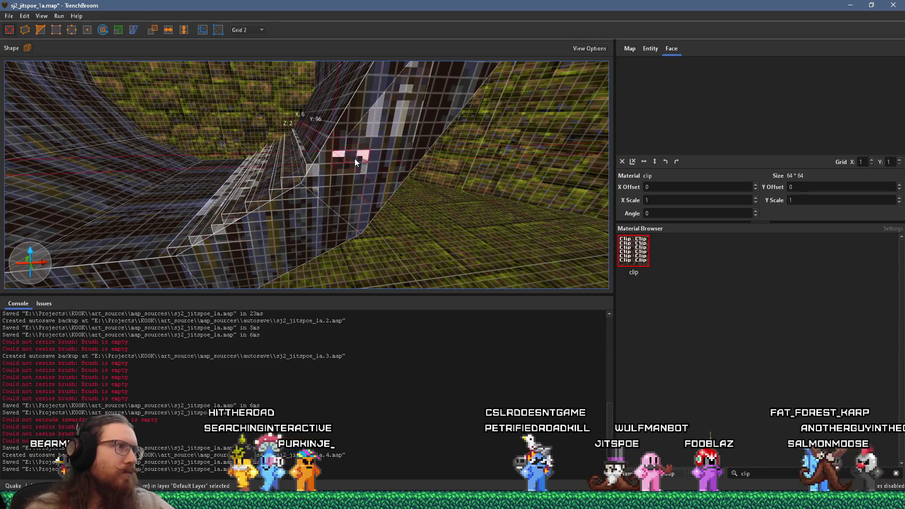
key(Delete)
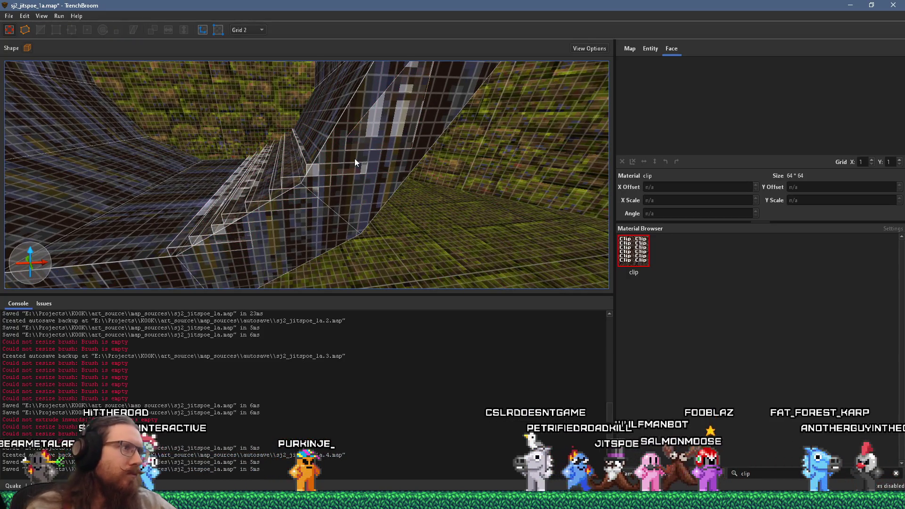
click(349, 169)
key(Delete)
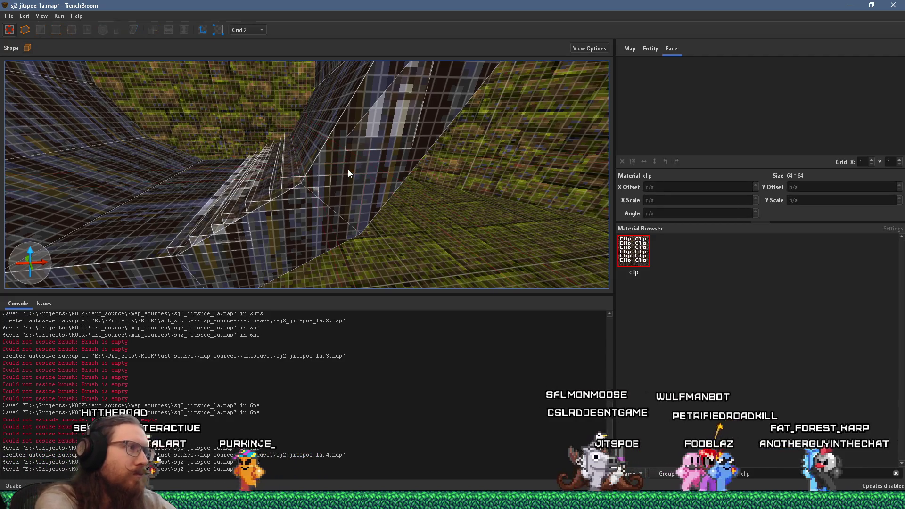
click(294, 180)
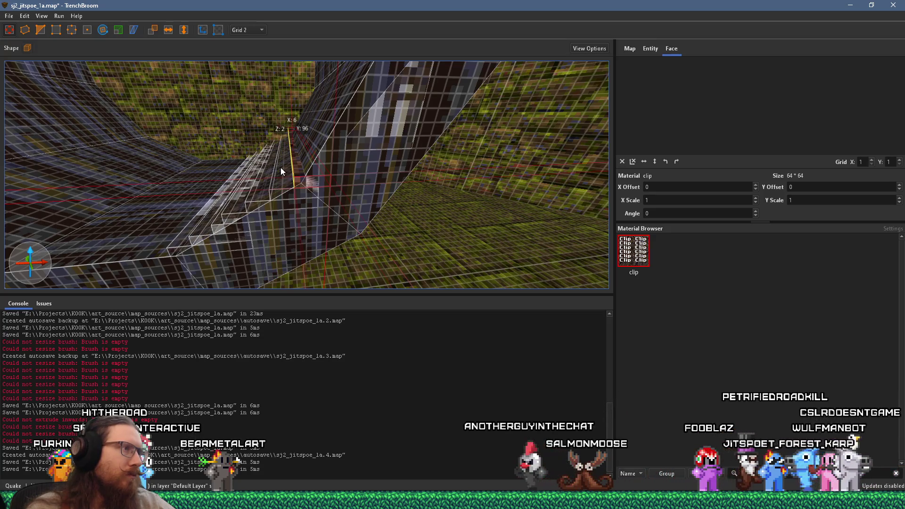
shift+click(307, 170)
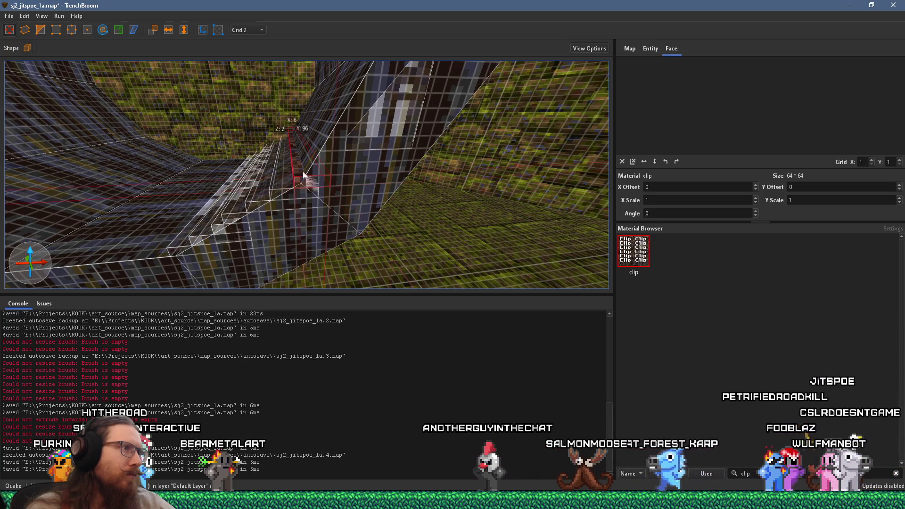
Step: Select the long ledge clip brush and orbit around to inspect it
click(373, 136)
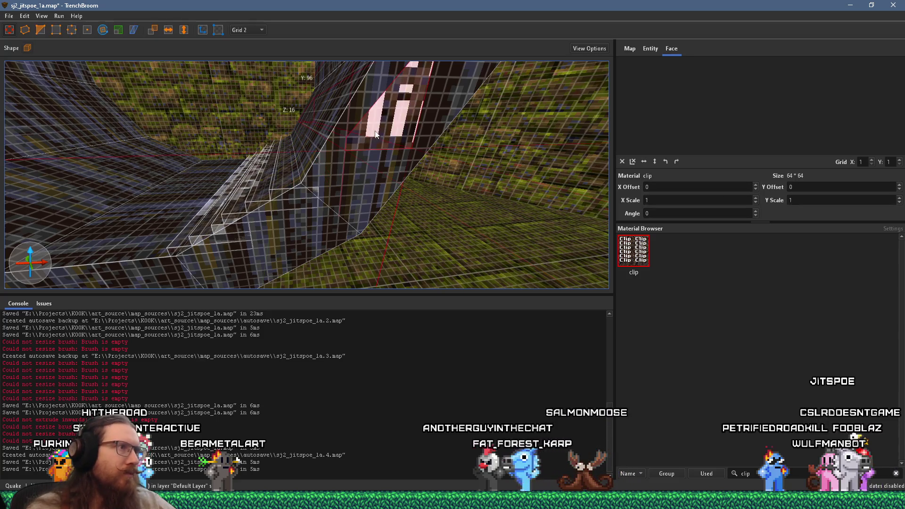
drag(329, 174, 428, 217)
mouse_move(349, 192)
mouse_down()
mouse_move(315, 208)
mouse_move(324, 143)
mouse_move(301, 128)
mouse_move(316, 193)
mouse_move(402, 131)
mouse_up()
mouse_move(346, 193)
mouse_down()
mouse_move(334, 189)
mouse_move(341, 185)
mouse_up()
scroll(342, 183, up, 3)
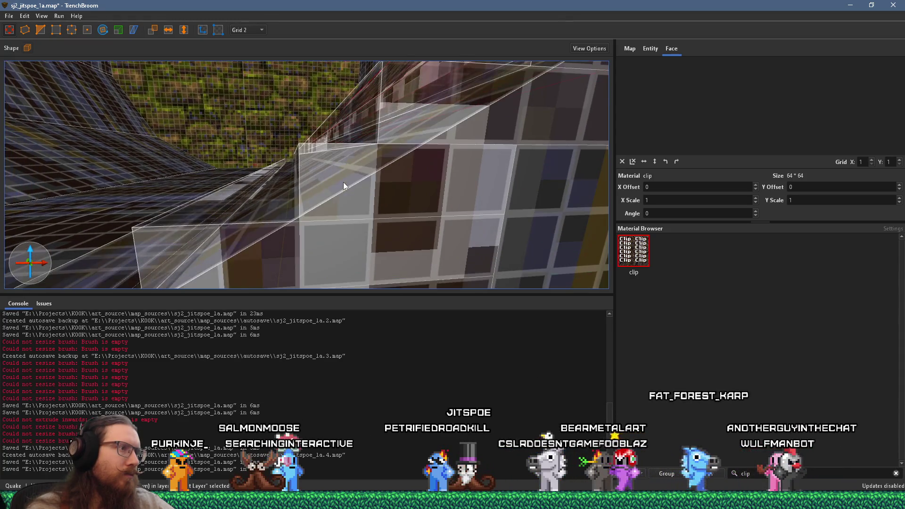
Step: Inspect the ledge clip brush from a low angle down the tunnel, then clear the selection
click(343, 182)
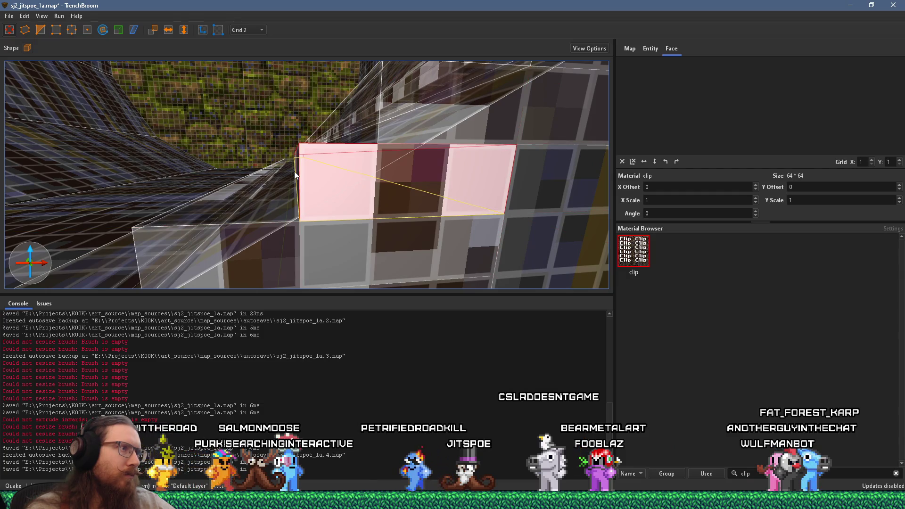
drag(271, 171, 409, 177)
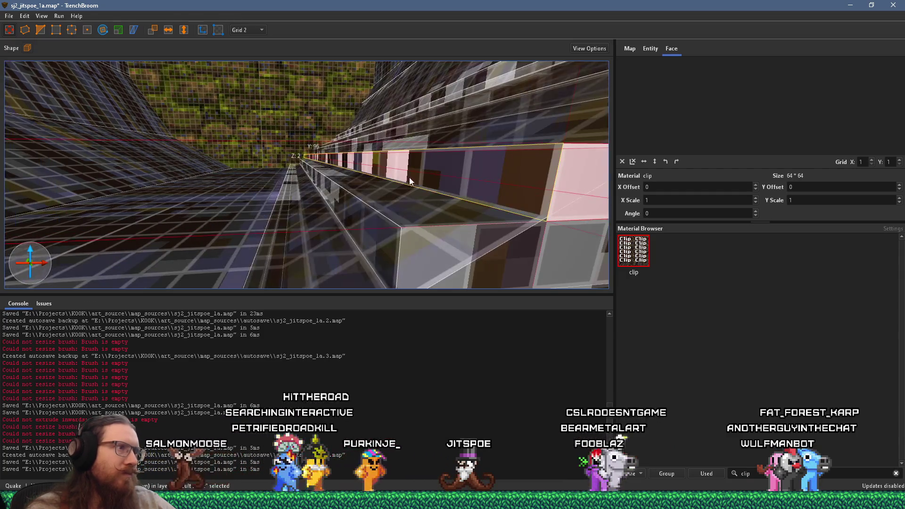
scroll(392, 179, up, 3)
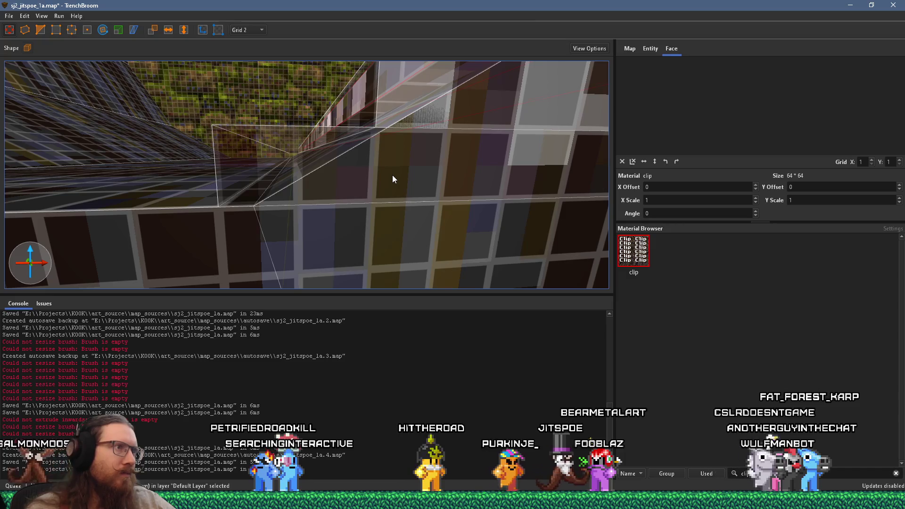
scroll(392, 174, down, 3)
scroll(385, 189, down, 3)
mouse_move(385, 189)
mouse_down()
mouse_move(395, 224)
mouse_move(305, 188)
mouse_up()
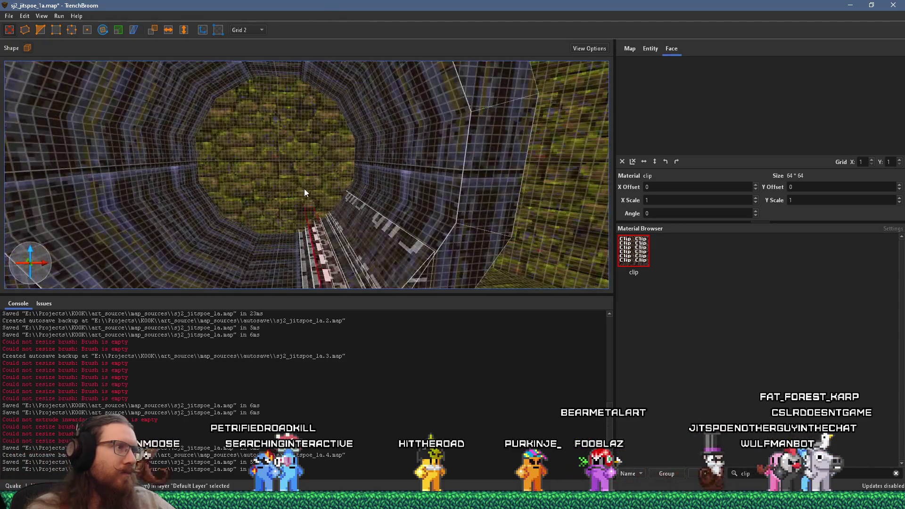
key(Escape)
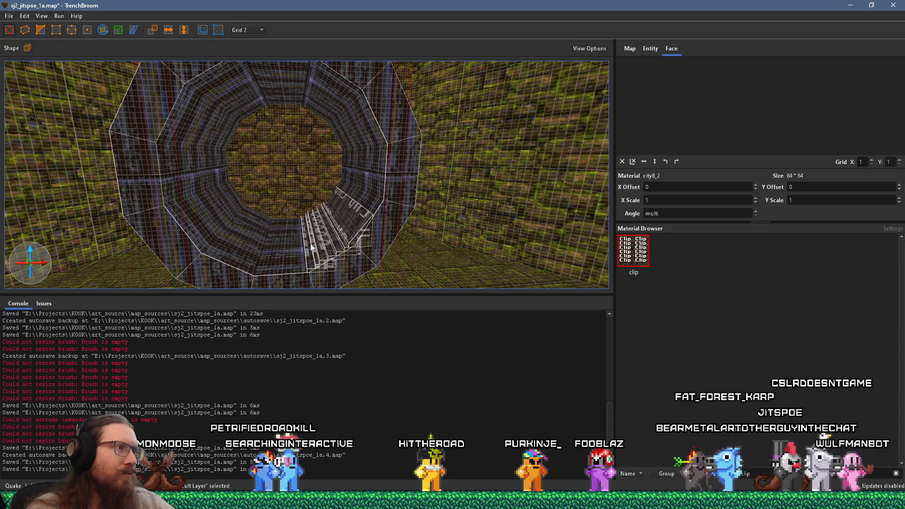
scroll(321, 228, down, 3)
Step: Duplicate the clip step brushes, flip the copy onto the left tunnel wall, and move it into place
click(376, 202)
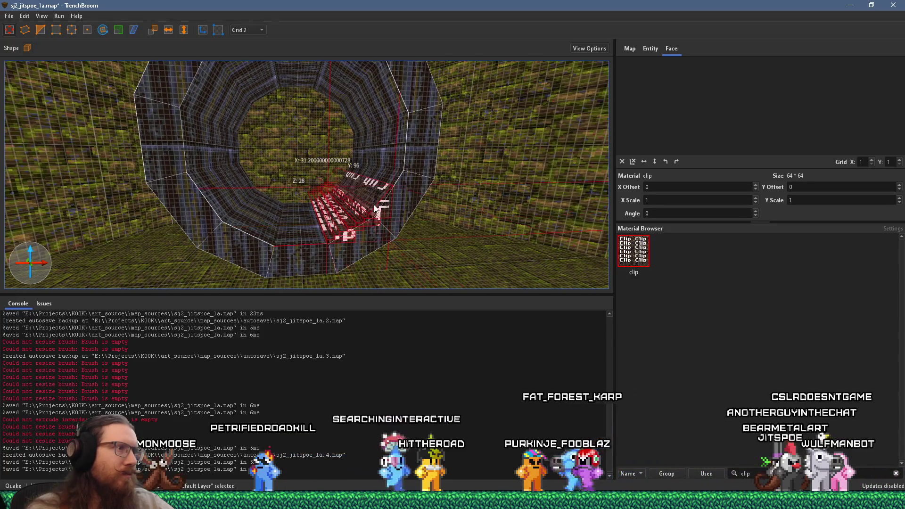
key(ctrl+d)
key(ctrl+f)
key(Left)
key(Left)
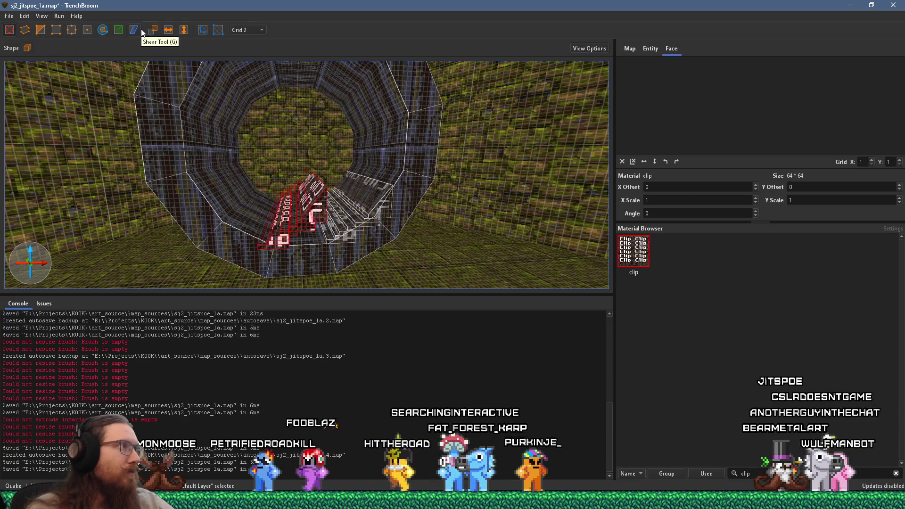
scroll(253, 203, up, 5)
scroll(253, 199, down, 5)
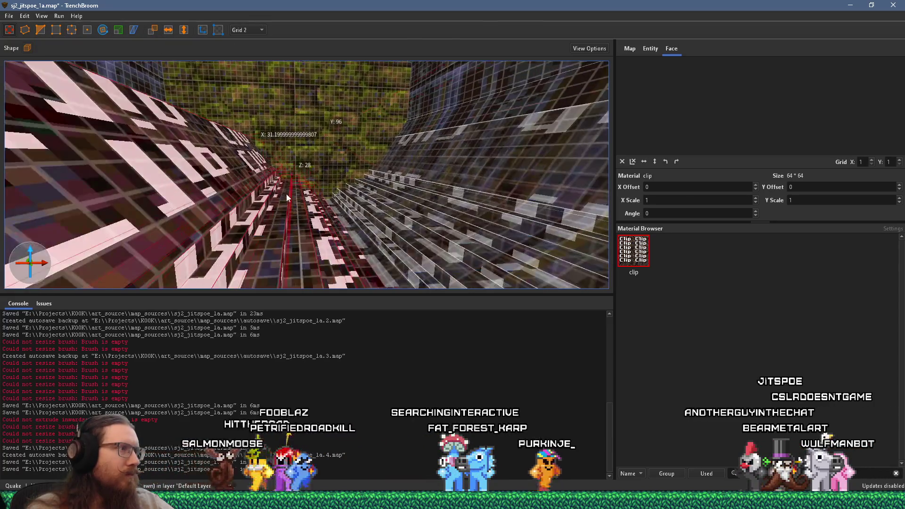
drag(224, 193, 224, 203)
scroll(225, 203, down, 10)
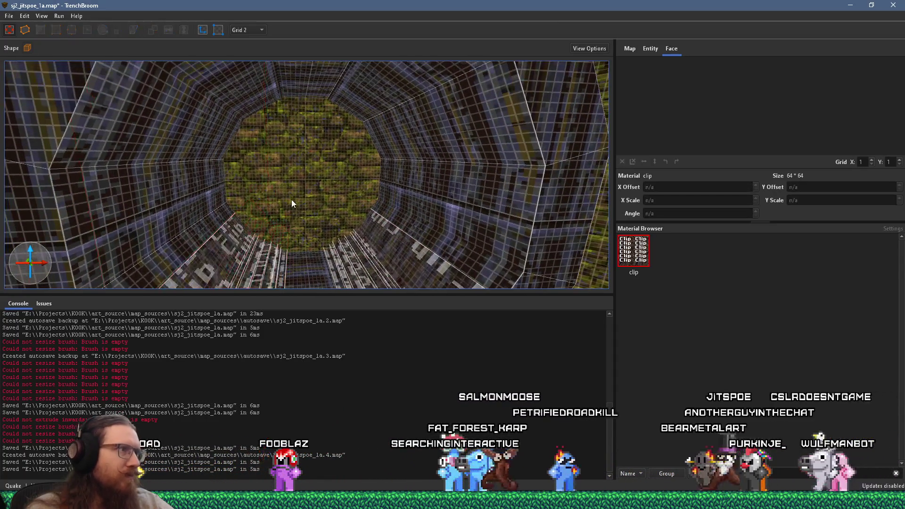
click(250, 30)
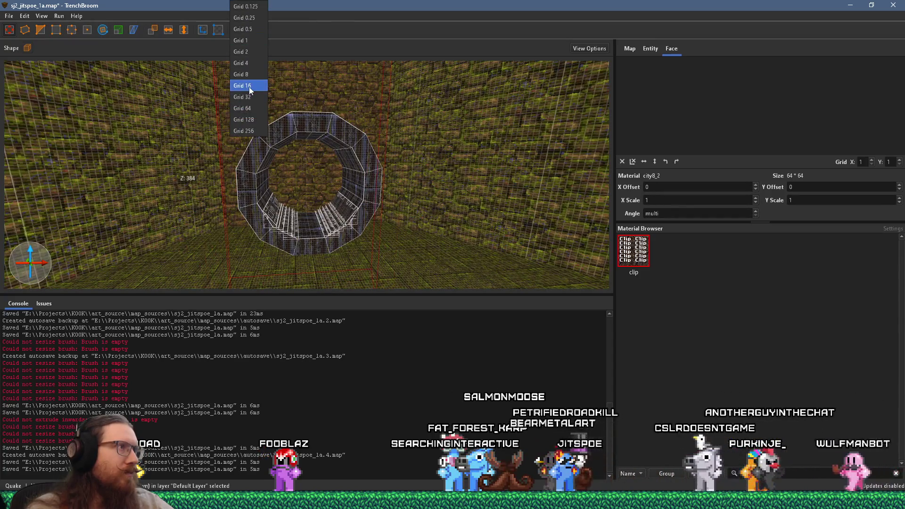
Step: Set the grid to 16 and move a brush up to the top of the ring
click(243, 85)
scroll(320, 202, down, 3)
mouse_move(320, 203)
mouse_down()
mouse_move(332, 277)
mouse_move(343, 126)
mouse_move(341, 186)
mouse_move(344, 163)
mouse_move(327, 132)
mouse_move(311, 212)
mouse_move(321, 217)
mouse_up()
Step: Select both left and right clip brush rows and stretch them deeper into the tunnel
scroll(330, 216, up, 5)
scroll(349, 215, up, 8)
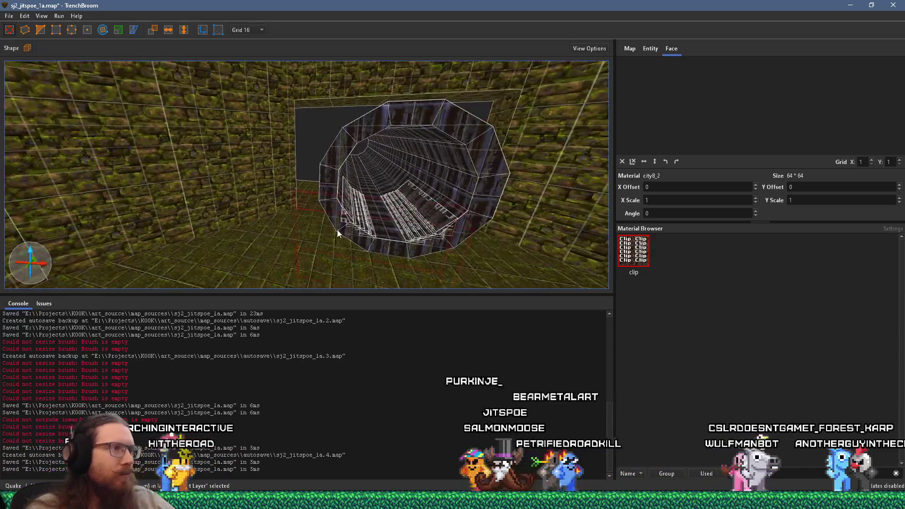
click(274, 199)
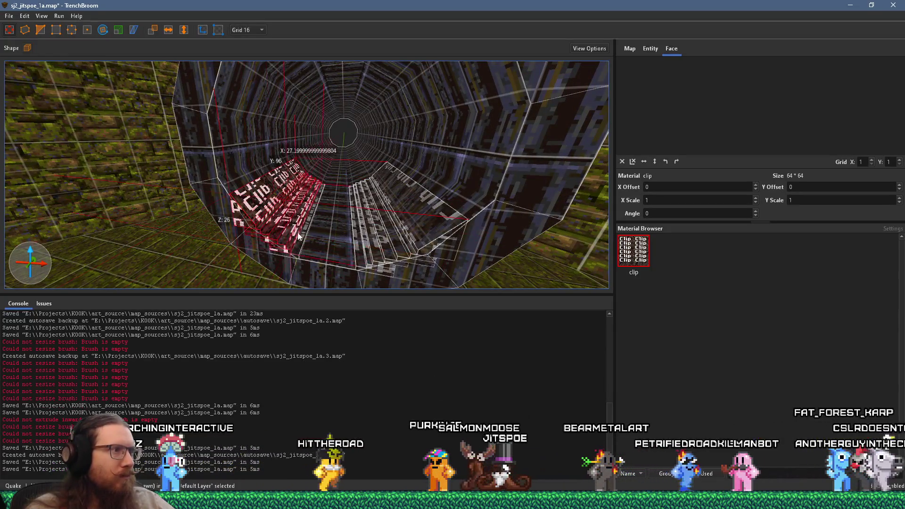
ctrl+click(392, 224)
mouse_move(408, 216)
mouse_down()
mouse_move(367, 161)
mouse_move(363, 135)
mouse_up()
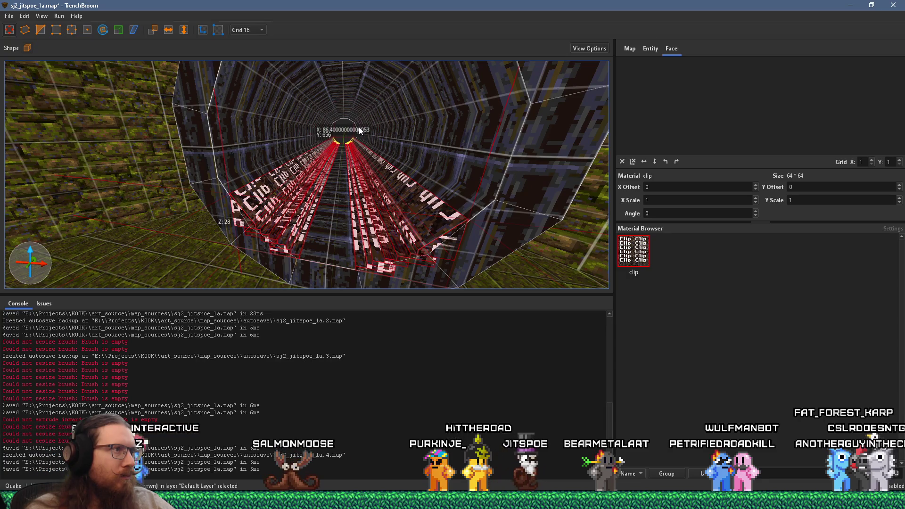
click(9, 15)
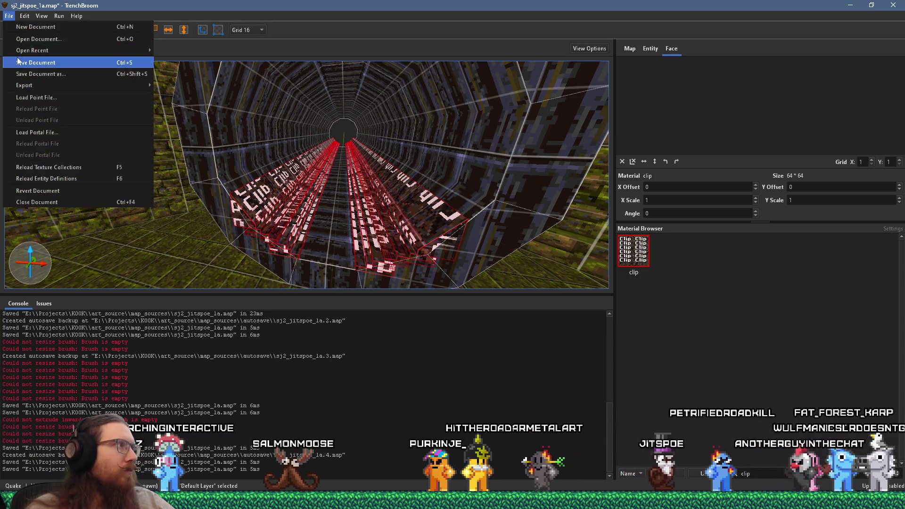
Step: Save the map, then compile it and launch it in Ironwail
click(28, 61)
click(83, 27)
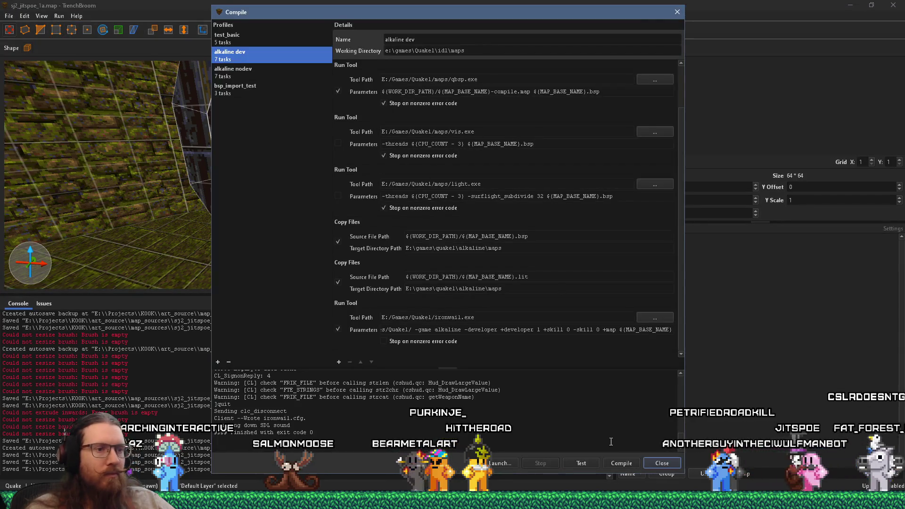
click(649, 461)
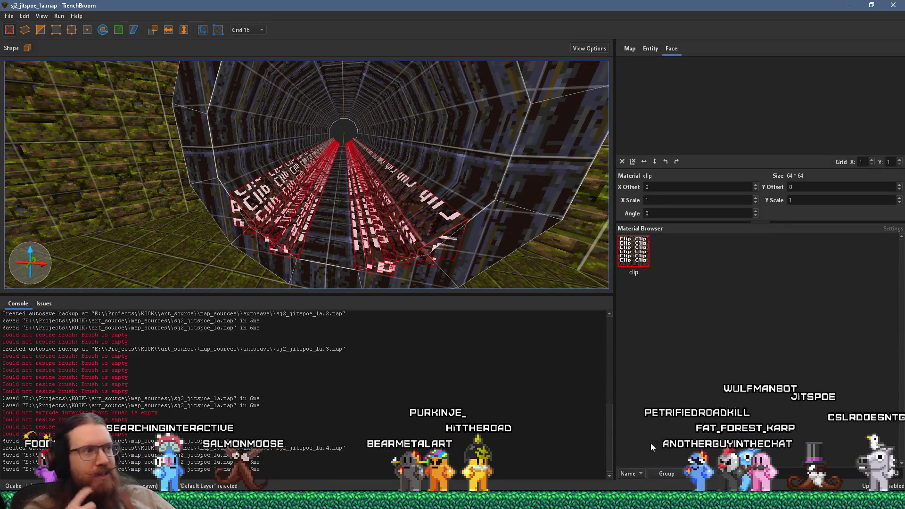
key(alt+Tab)
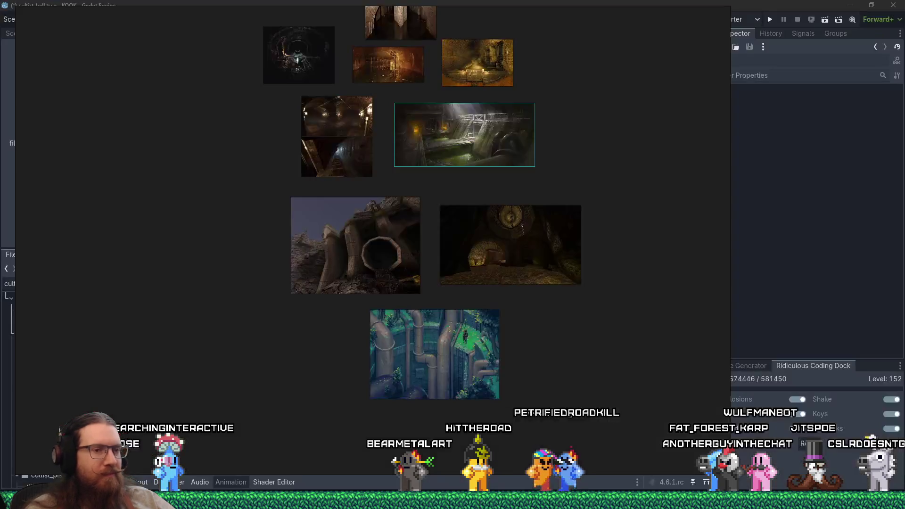
key(alt+Tab)
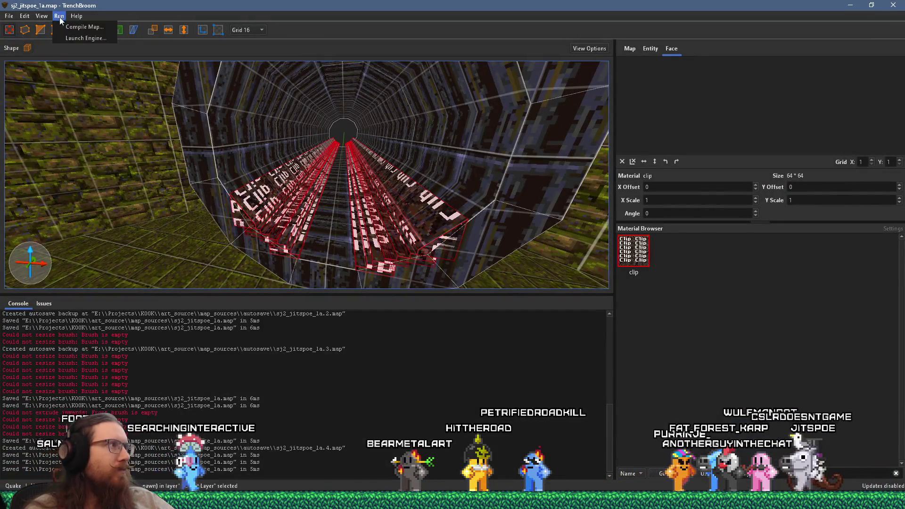
click(59, 16)
click(69, 31)
click(618, 465)
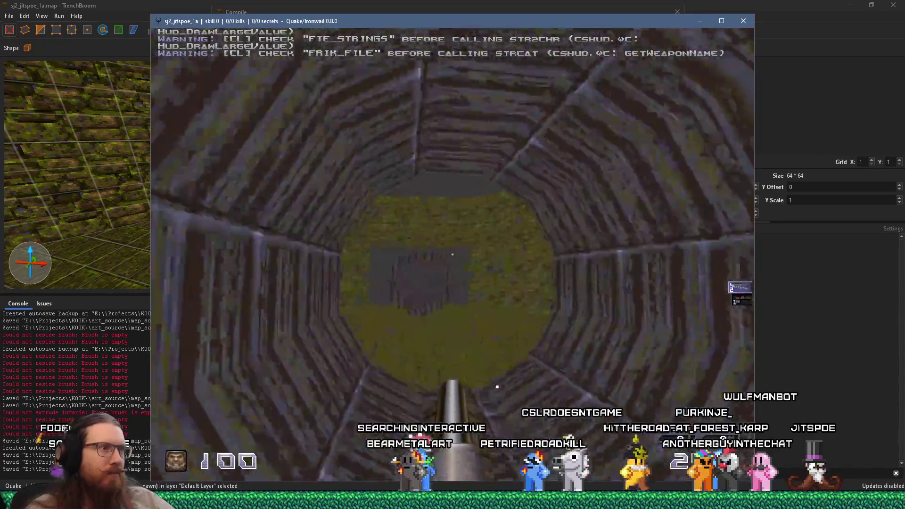
Step: Walk through the 12-sided tunnel into the green brick room, then turn and walk back out
key(w)
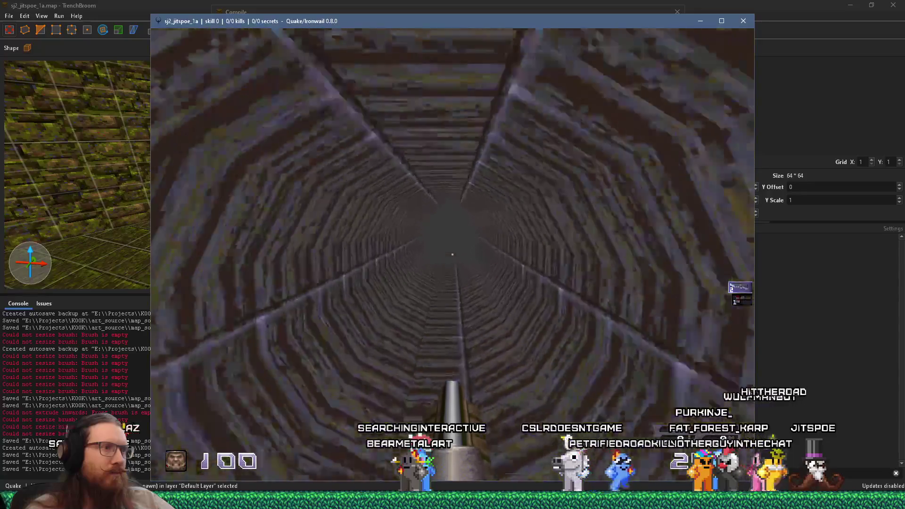
key(w)
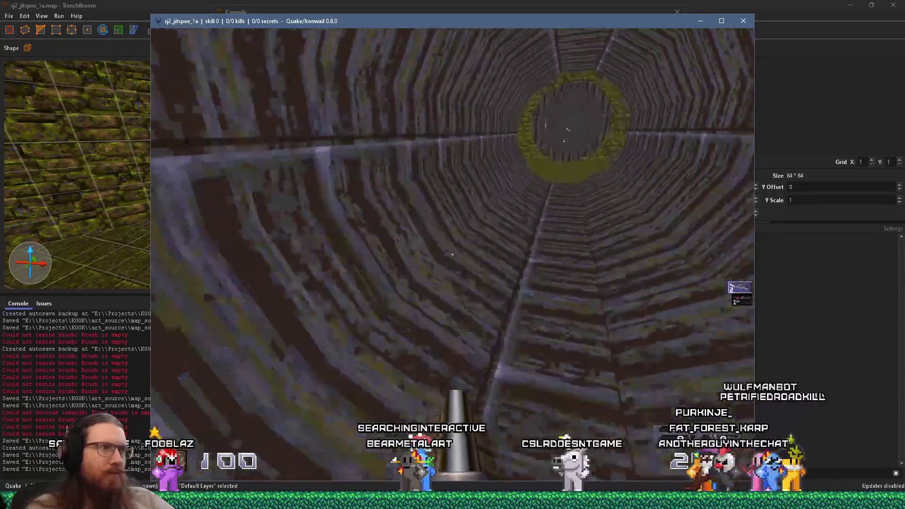
key(w)
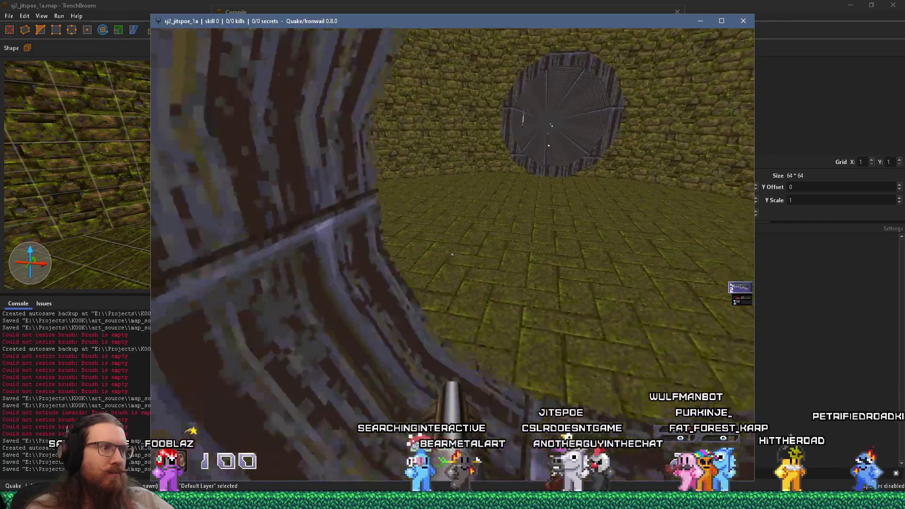
key(w)
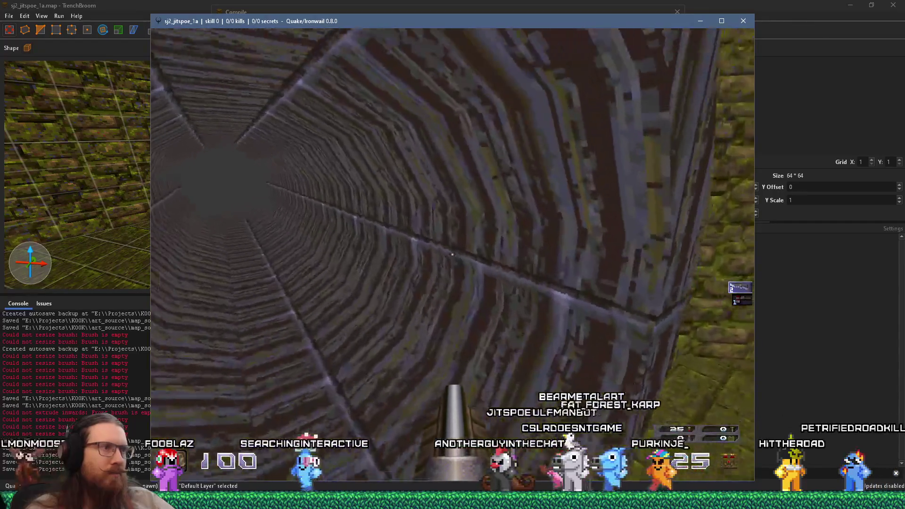
key(w)
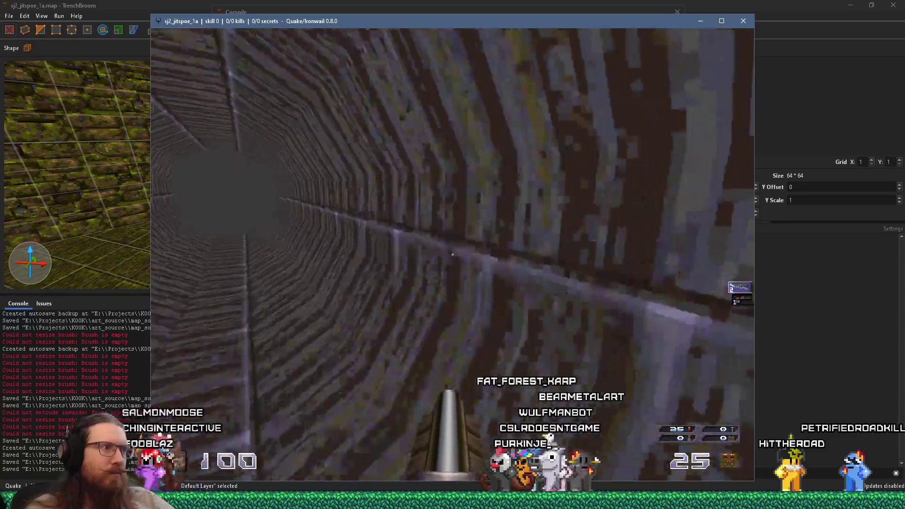
key(w)
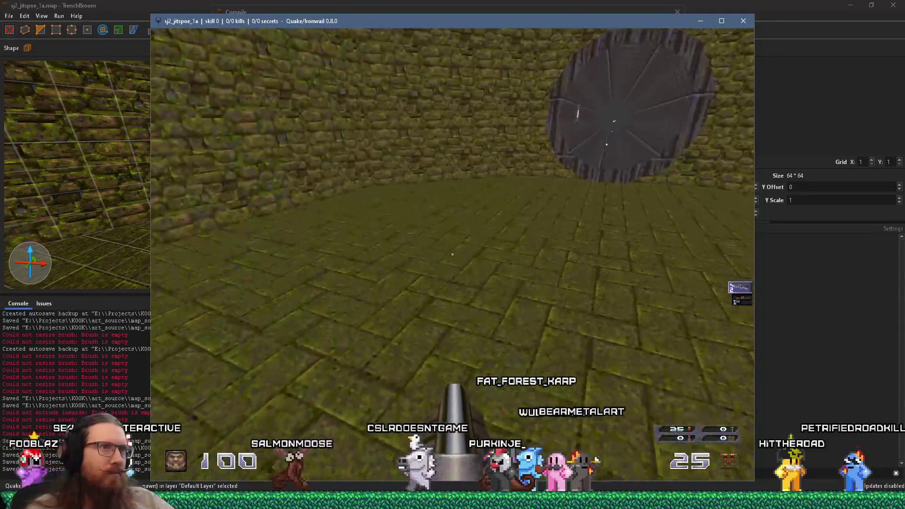
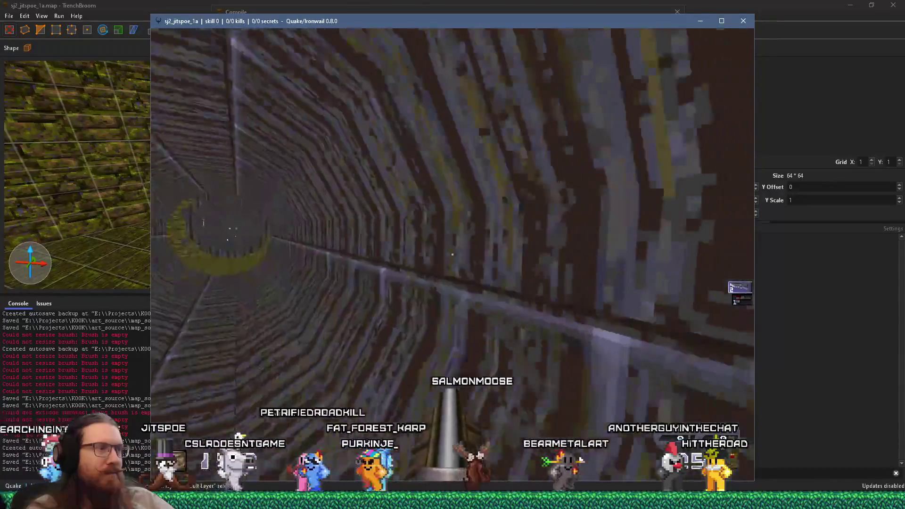
Step: Walk through the octagonal tunnel into the mossy brick room and back to test it
key(w)
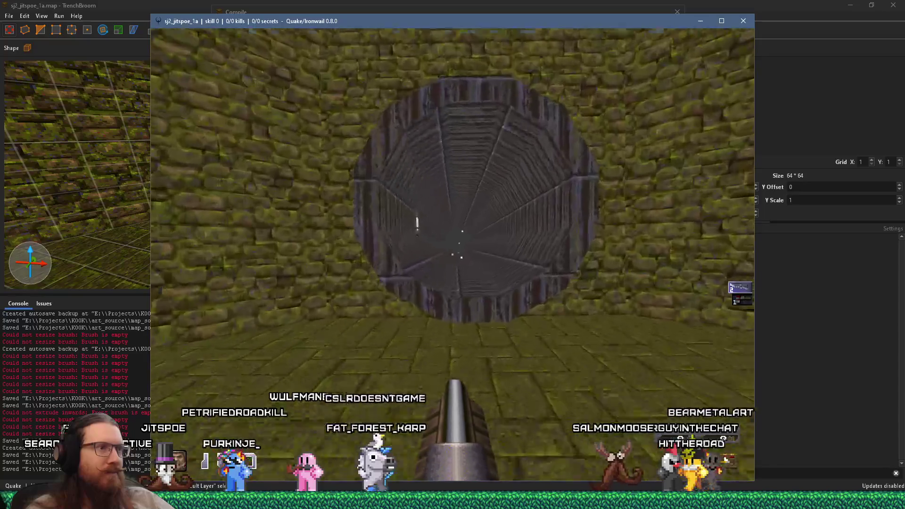
key(w)
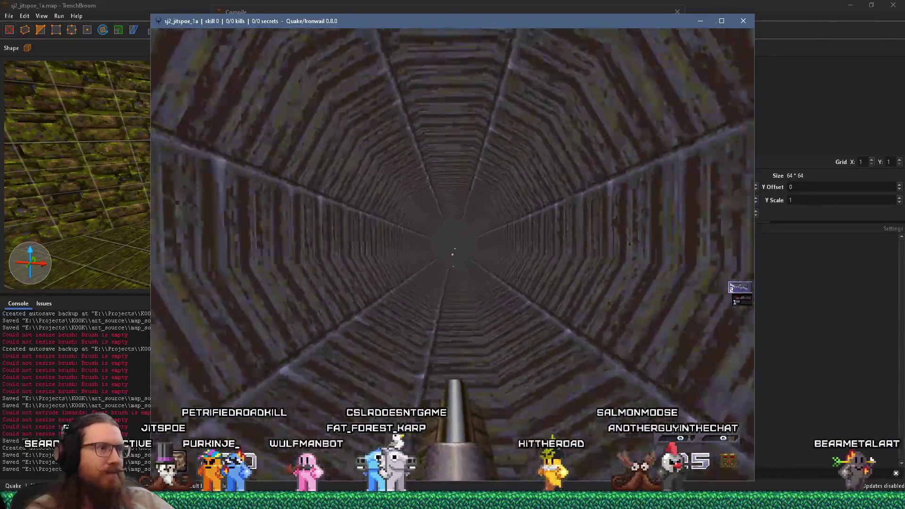
key(w)
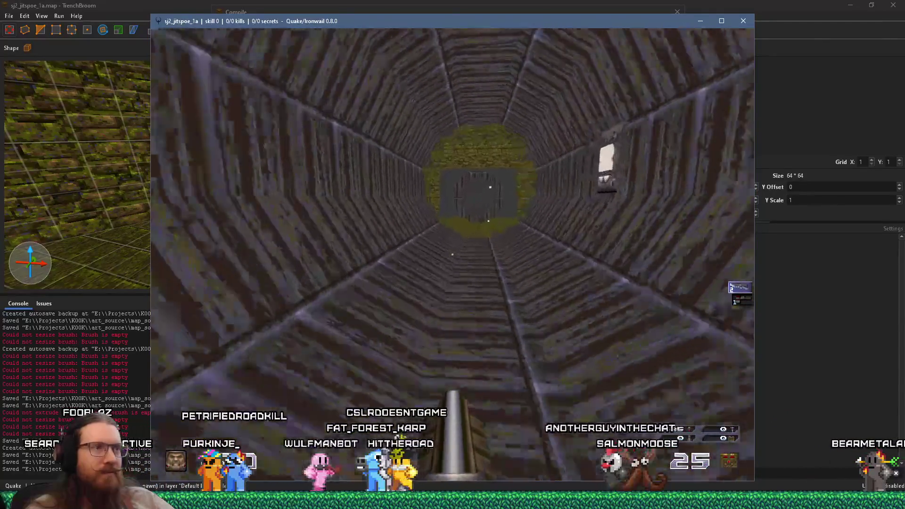
key(w)
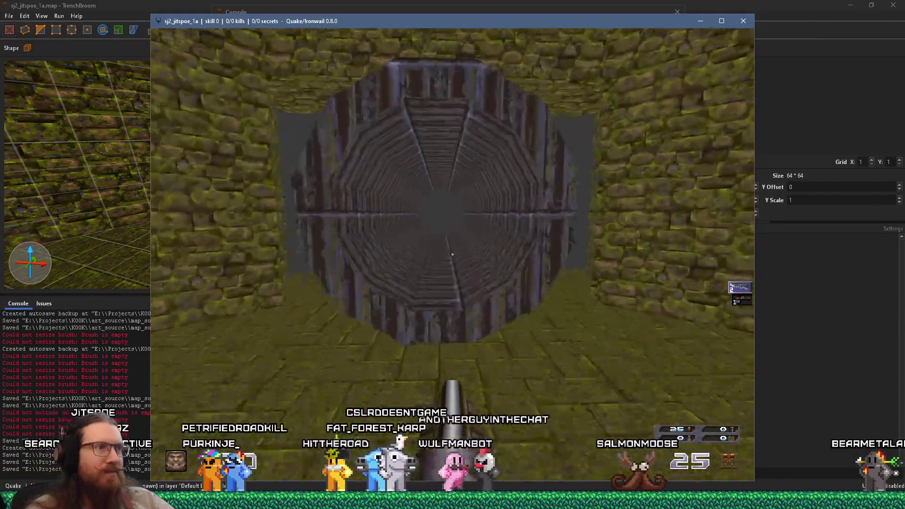
key(w)
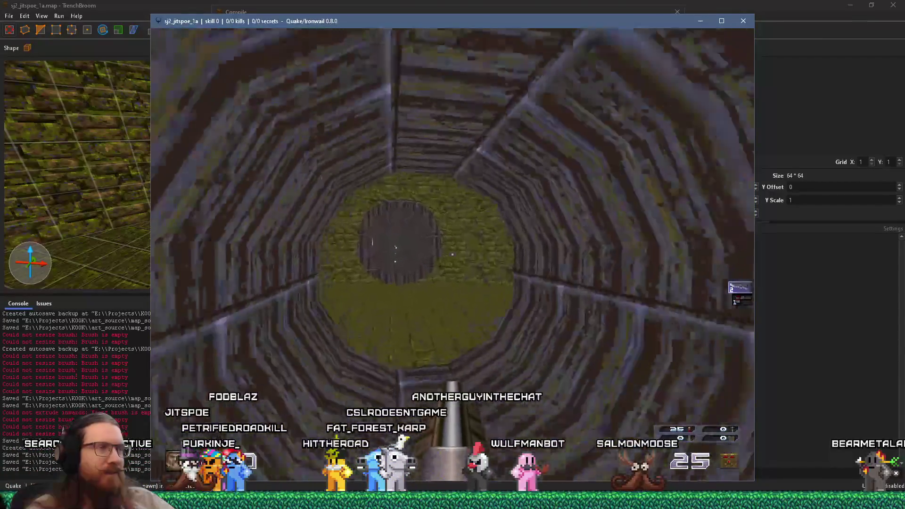
key(w)
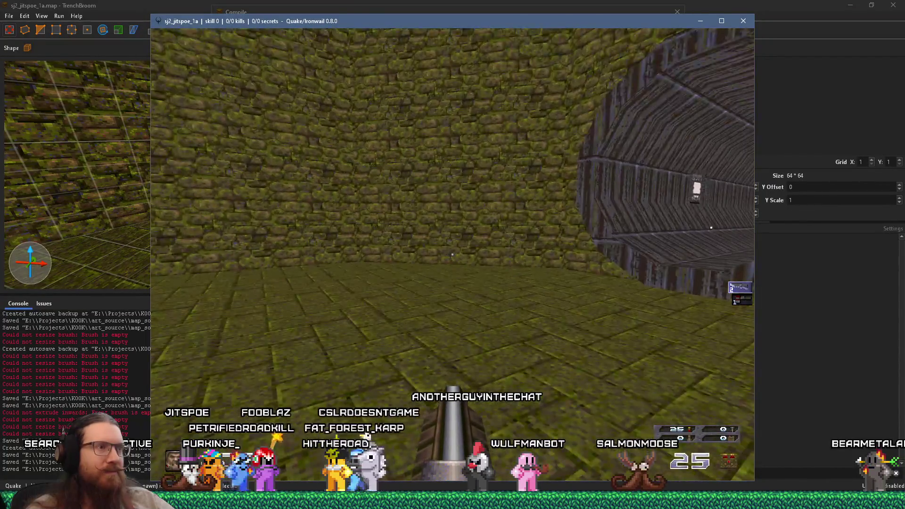
Step: Exit Ironwail by entering quit in the game console
key(grave)
text(quit)
key(Return)
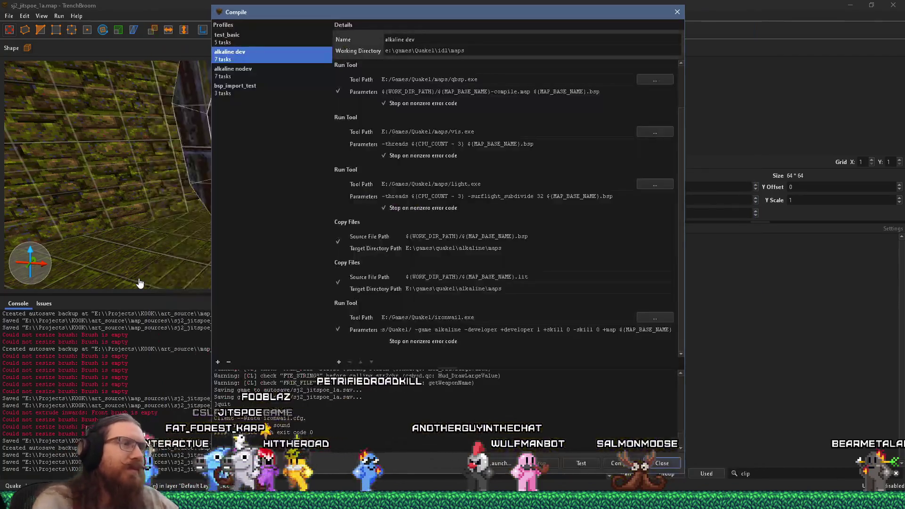
Step: Close the Compile dialog and return to the map view
click(676, 12)
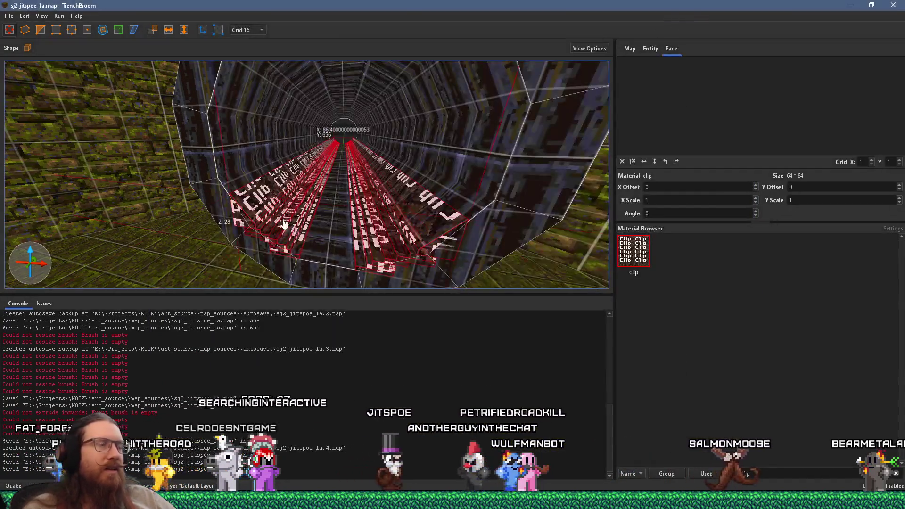
scroll(430, 205, down, 5)
scroll(351, 267, up, 5)
scroll(351, 257, up, 5)
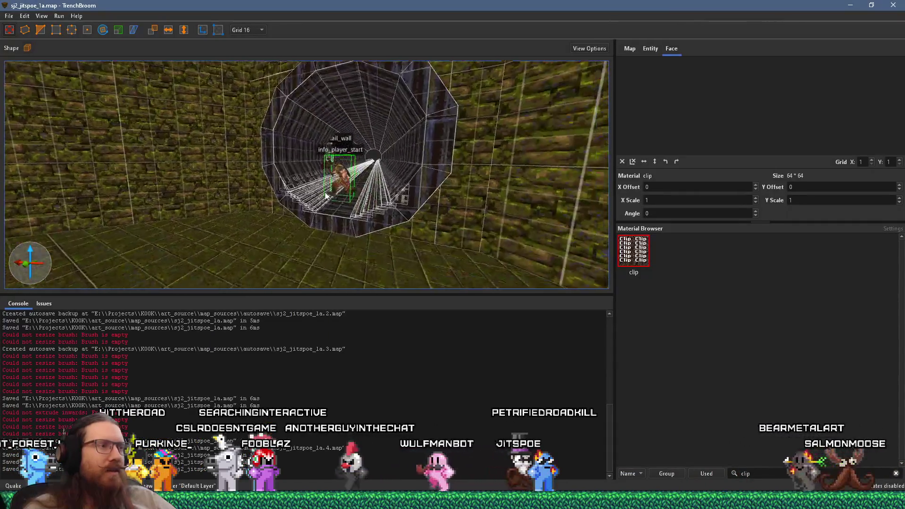
Step: Group the left and right floor clip brushes under the name pipe_floor_clip
click(291, 195)
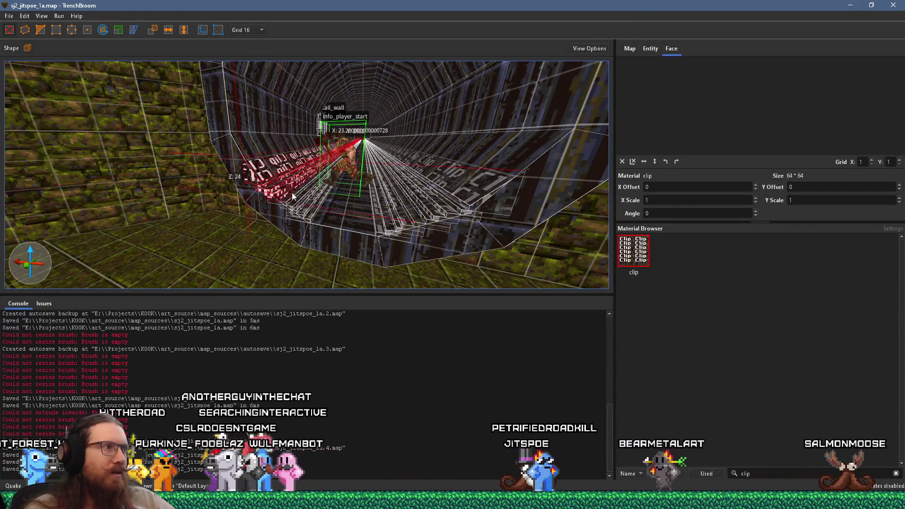
ctrl+click(426, 212)
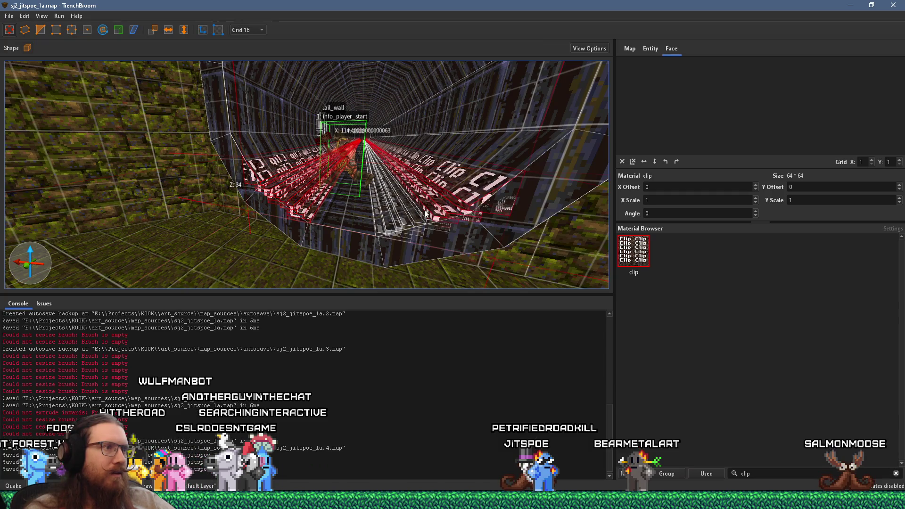
right_click(394, 224)
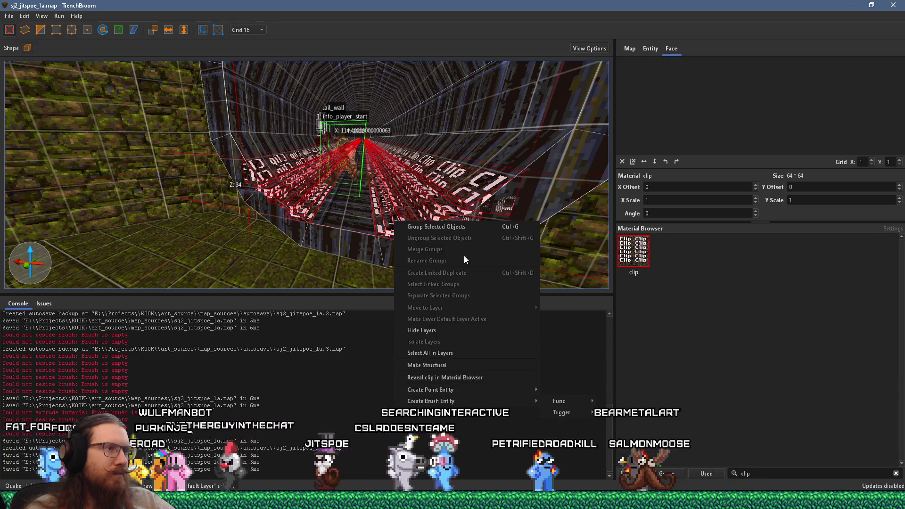
click(469, 228)
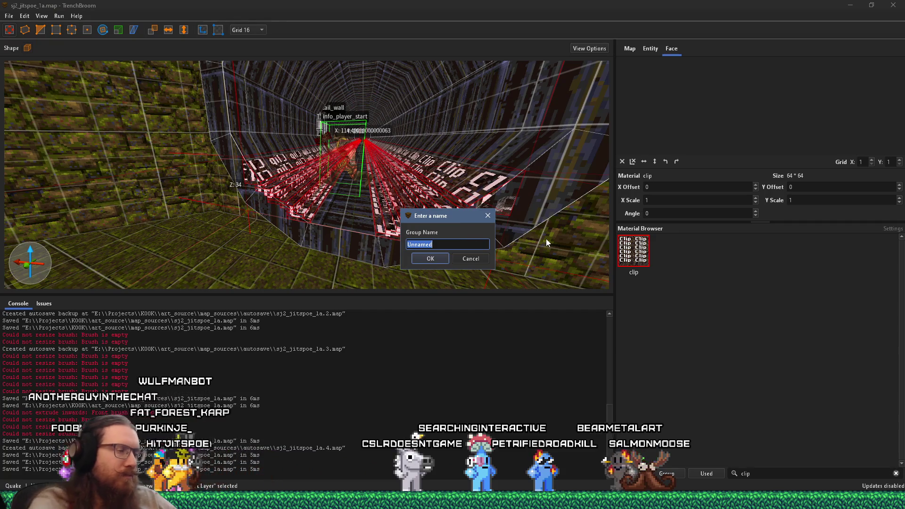
text(pipe_floor_clip)
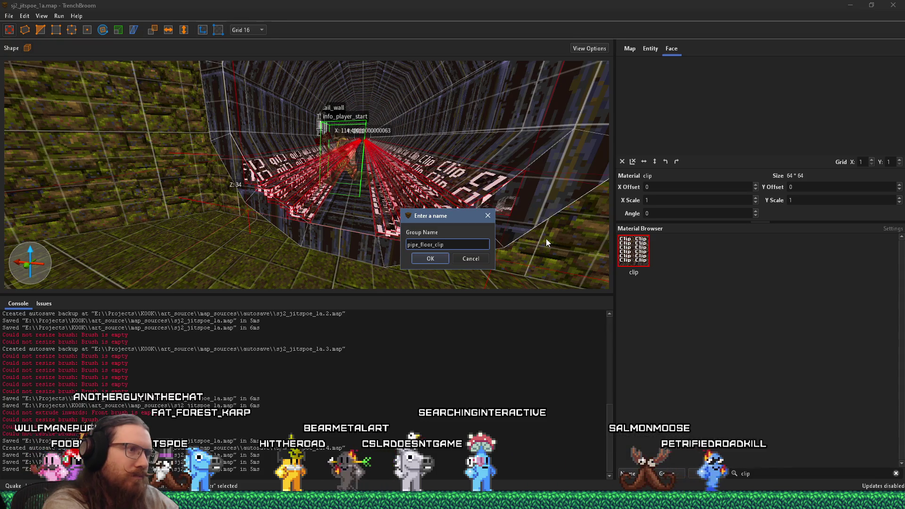
key(Return)
scroll(361, 222, down, 5)
Step: Select the octagonal tunnel's brushes and group them as pipe_section
click(278, 267)
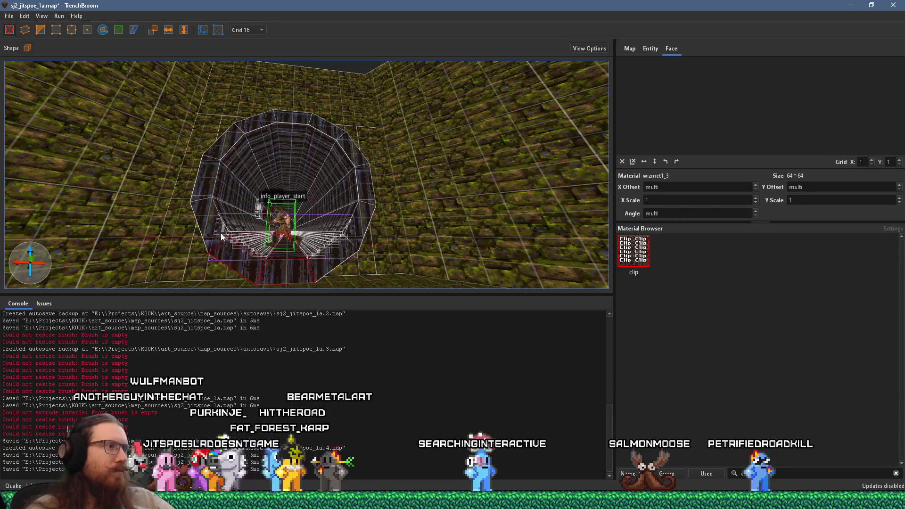
ctrl+click(316, 128)
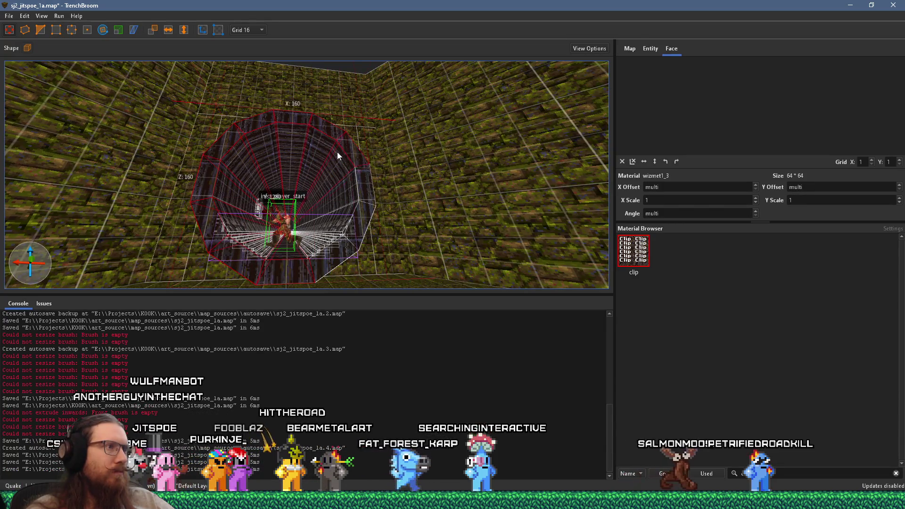
right_click(344, 223)
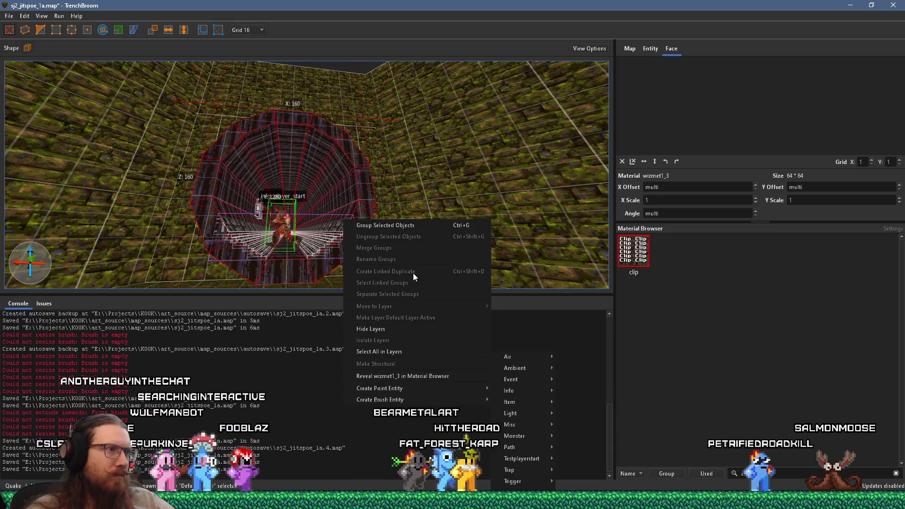
click(426, 225)
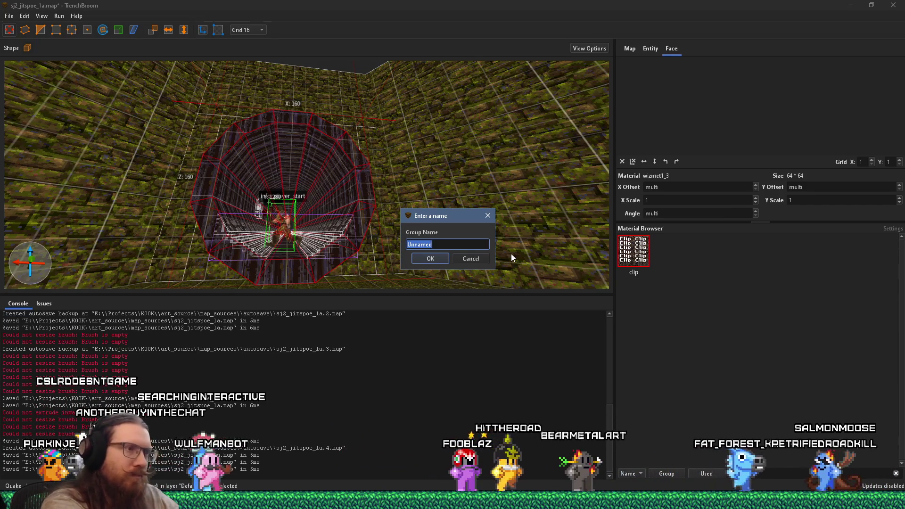
text(pipe_section)
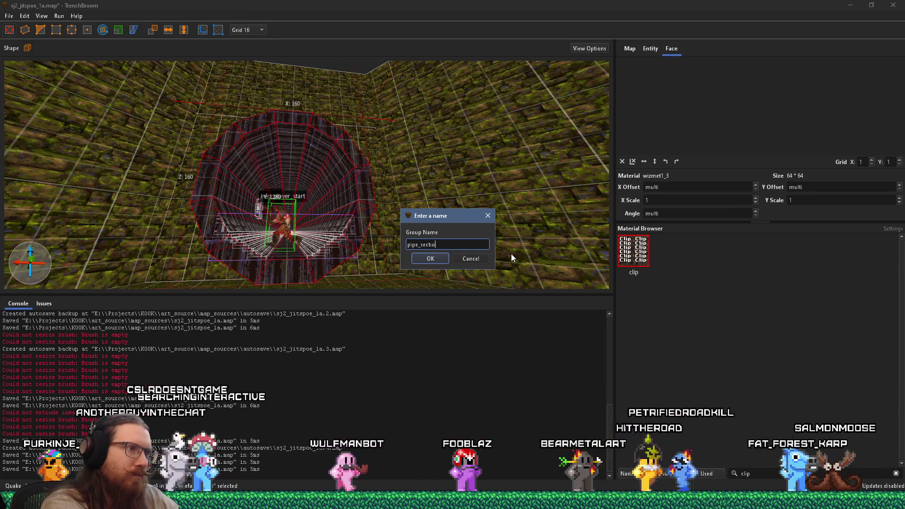
key(Return)
scroll(344, 134, up, 5)
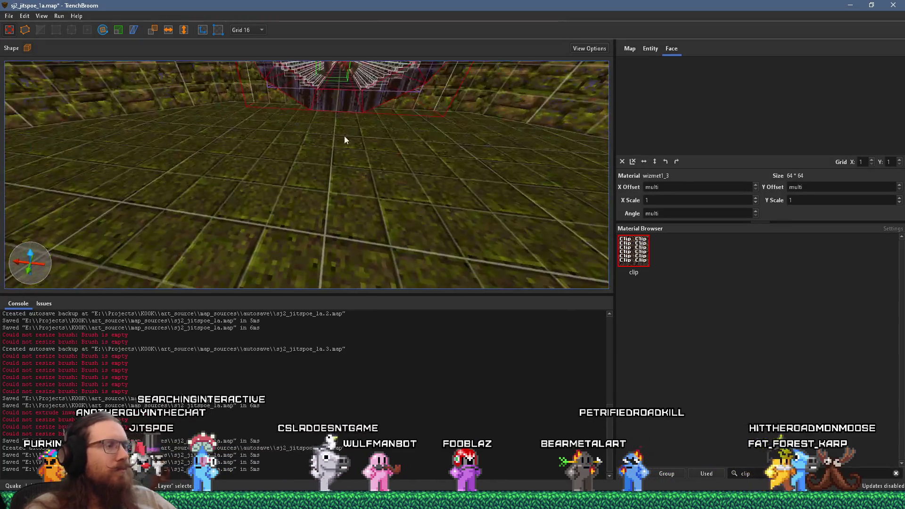
Step: Deselect the pipe section and select faces on the pipe's side to inspect them
key(Escape)
scroll(304, 272, down, 5)
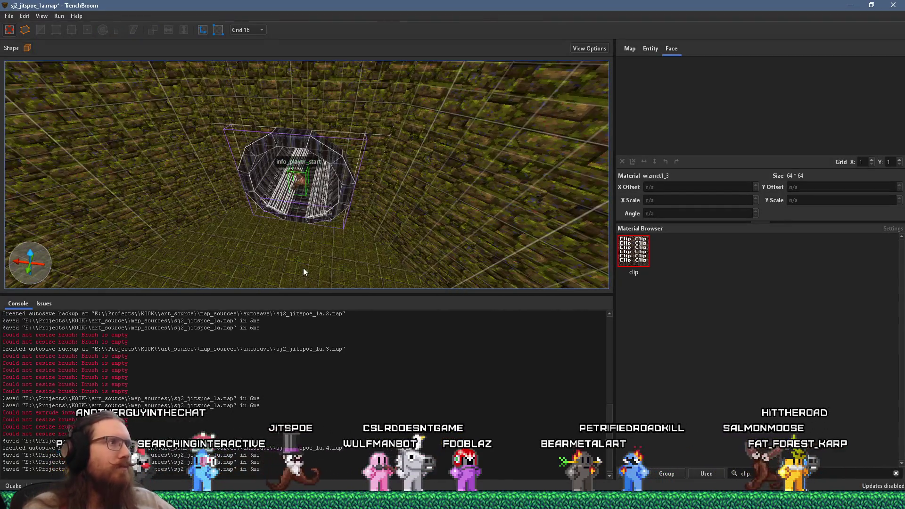
scroll(264, 233, up, 3)
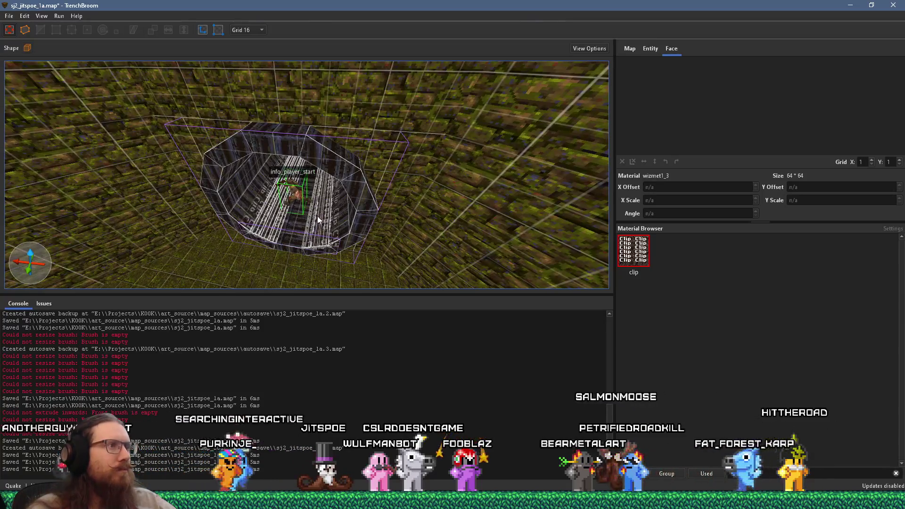
scroll(242, 209, up, 3)
scroll(273, 217, down, 2)
shift+click(335, 231)
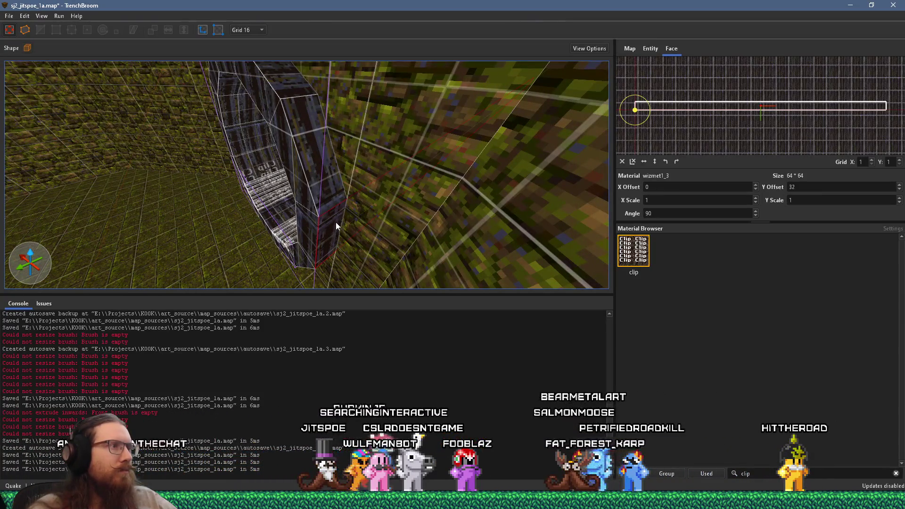
scroll(292, 94, down, 2)
shift+click(285, 155)
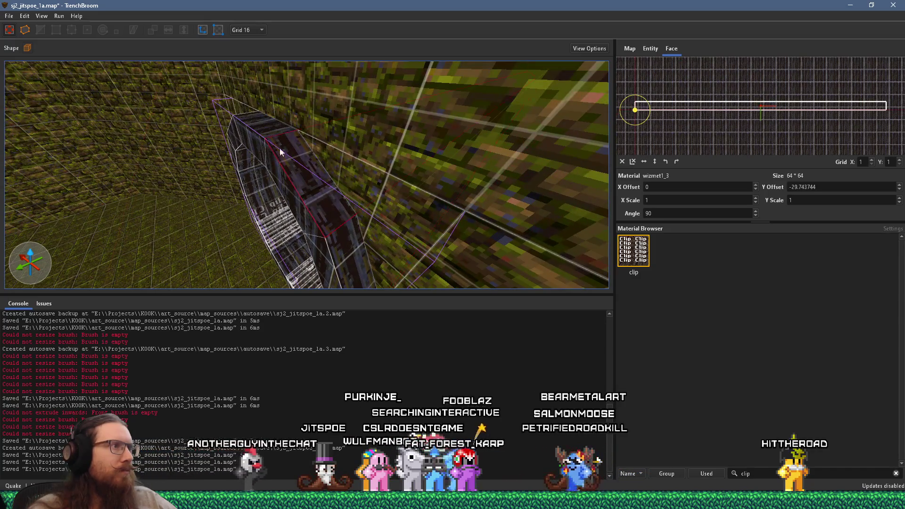
Step: Orbit end-on and along the mossy wall, checking pipe face alignment, then clear the selection
drag(249, 156, 473, 202)
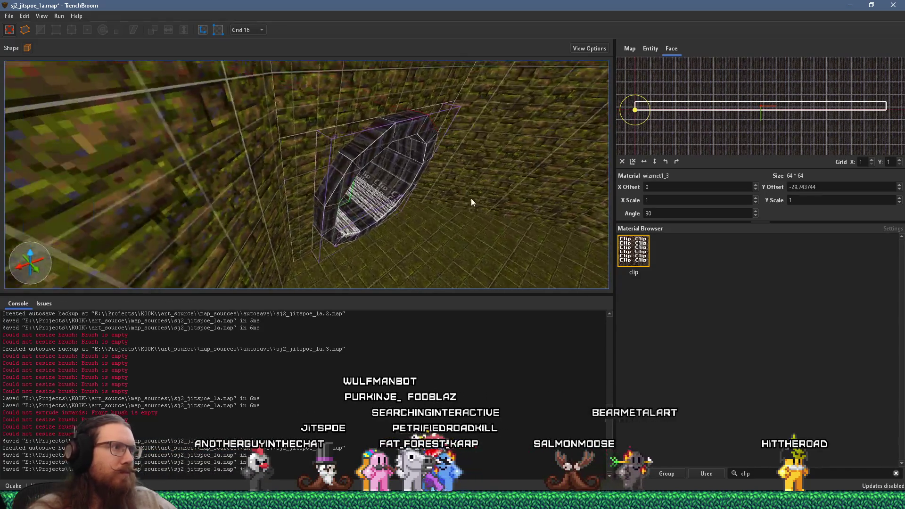
shift+click(320, 203)
mouse_move(380, 129)
mouse_down()
mouse_move(302, 148)
mouse_move(289, 142)
mouse_up()
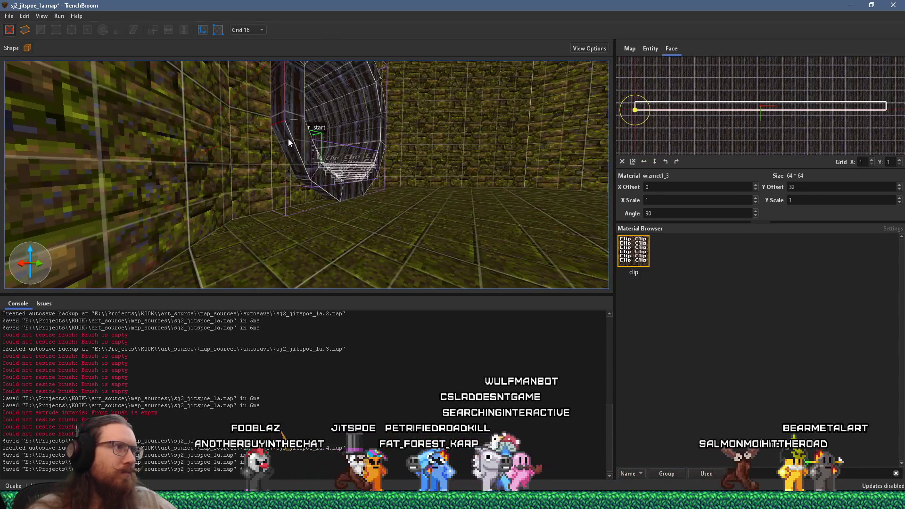
mouse_move(304, 179)
mouse_down()
mouse_move(381, 185)
mouse_move(325, 145)
mouse_up()
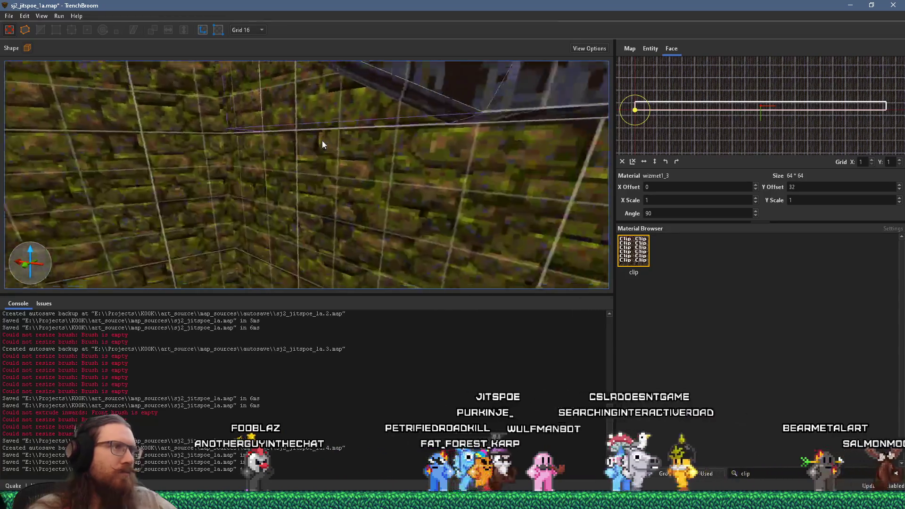
mouse_move(386, 97)
mouse_down()
mouse_move(397, 112)
mouse_move(289, 121)
mouse_move(286, 92)
mouse_up()
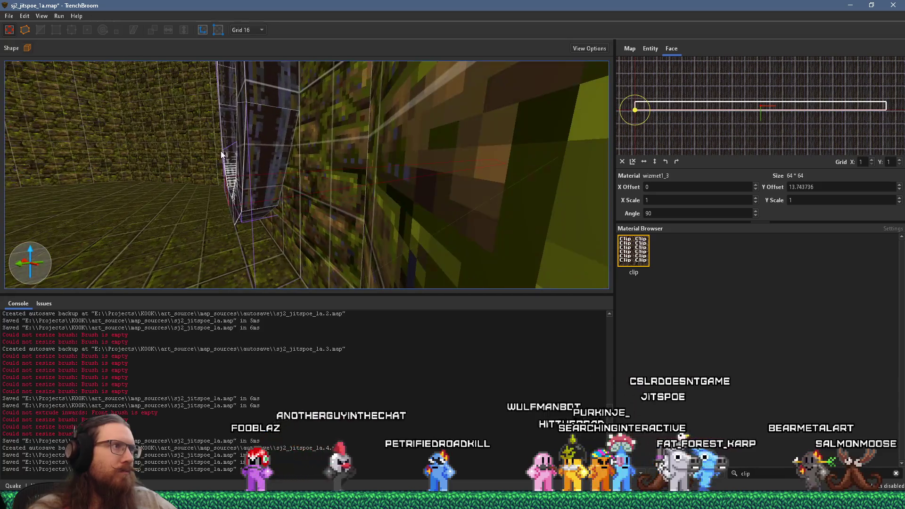
shift+click(282, 99)
mouse_move(257, 191)
mouse_down()
mouse_move(328, 222)
mouse_move(391, 204)
mouse_up()
key(Escape)
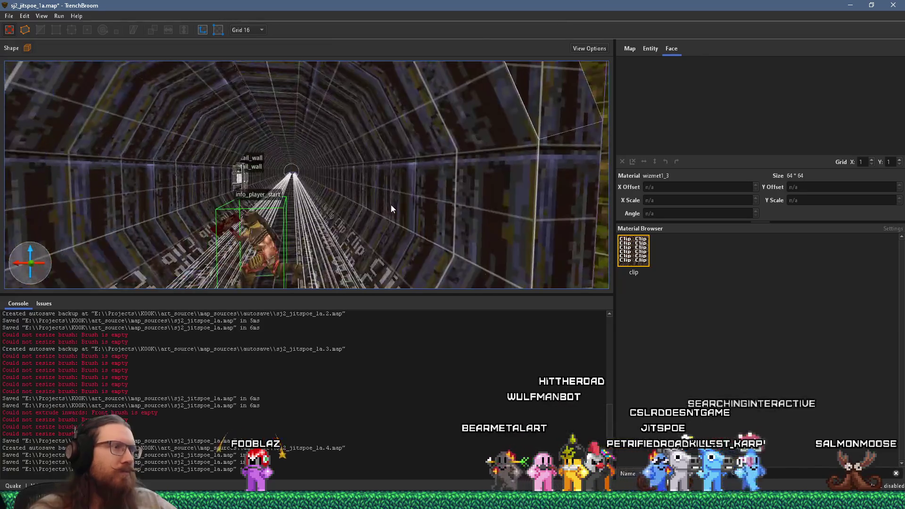
scroll(391, 209, down, 3)
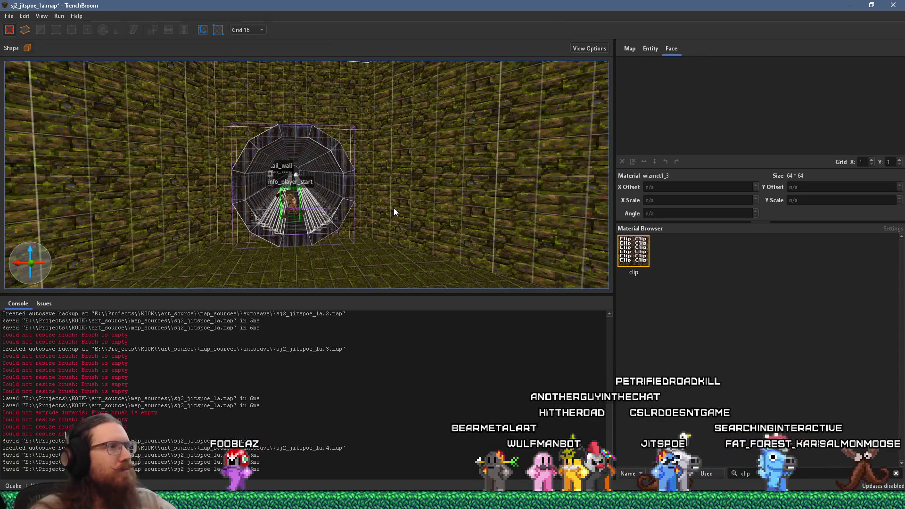
Step: Save sj2_jitspoe_1a.map with File > Save Document
click(9, 17)
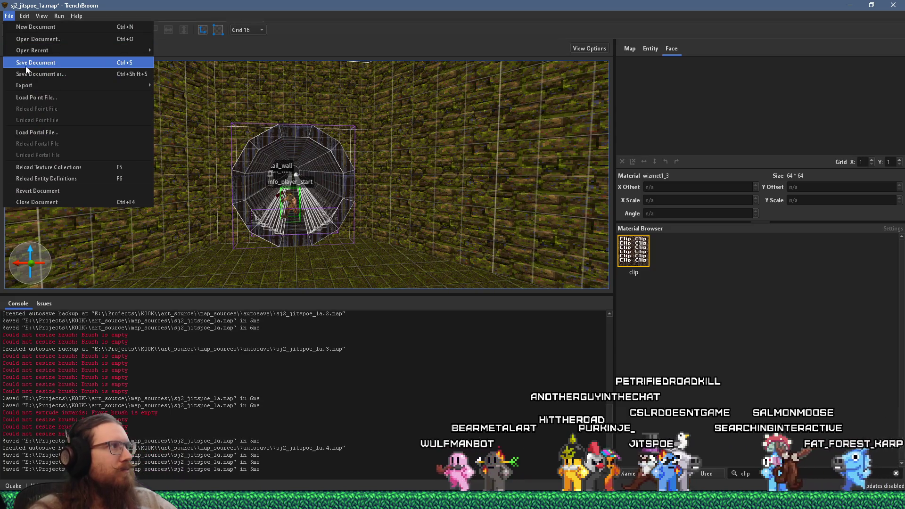
click(26, 66)
scroll(292, 237, down, 5)
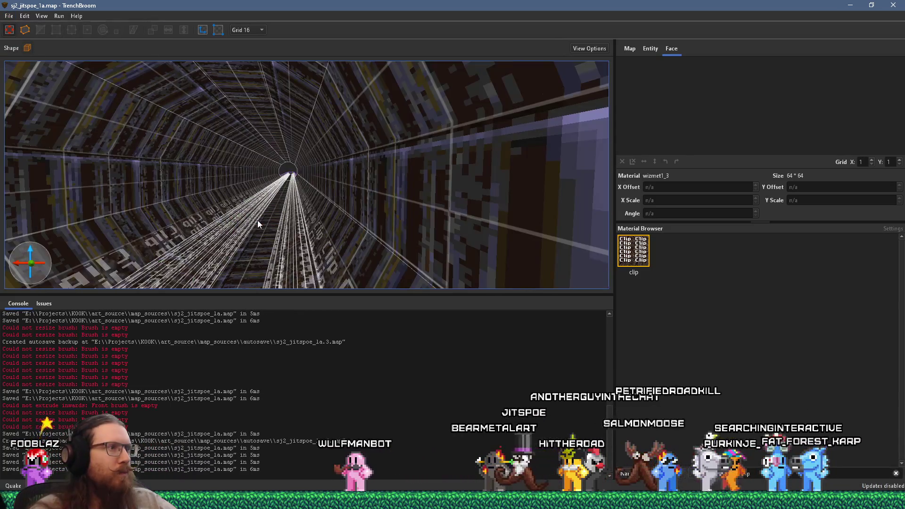
Step: Fly the 3D camera back and forth along the clip-lined tunnel to inspect it
scroll(257, 218, down, 5)
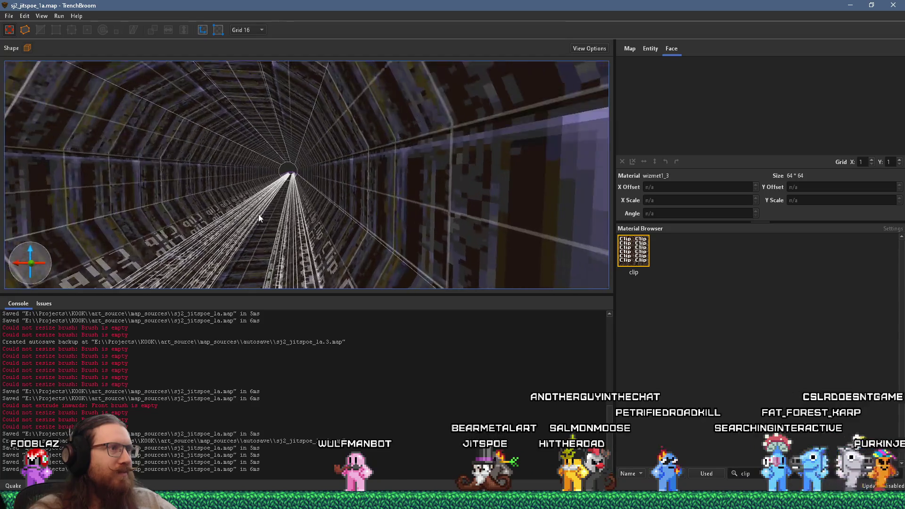
scroll(258, 218, down, 5)
scroll(258, 218, down, 5)
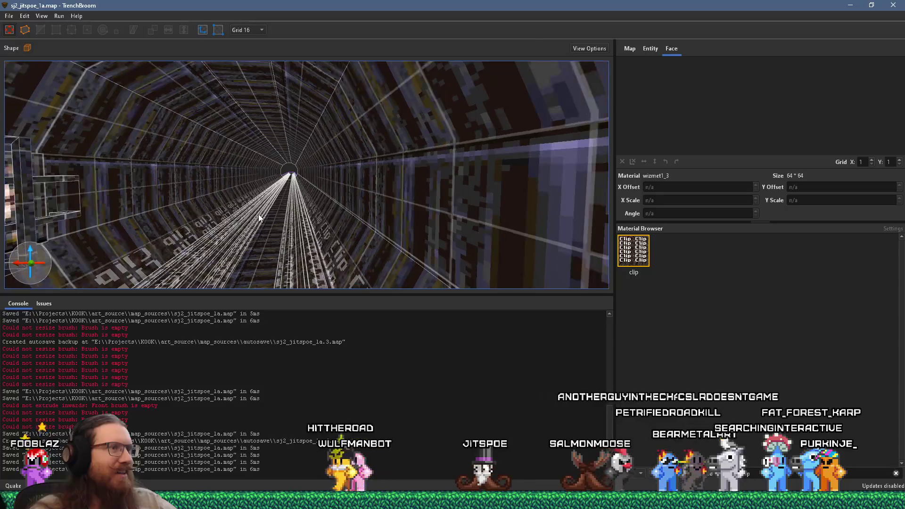
scroll(258, 217, down, 5)
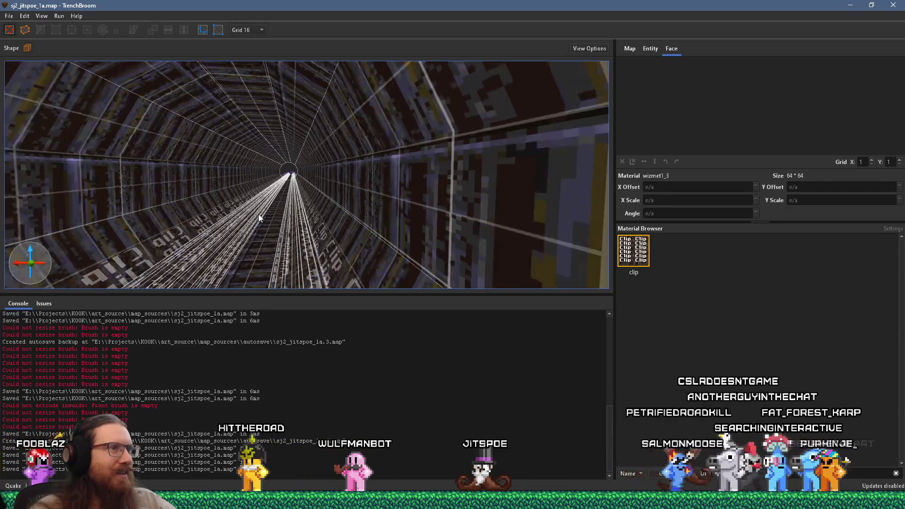
scroll(258, 217, down, 5)
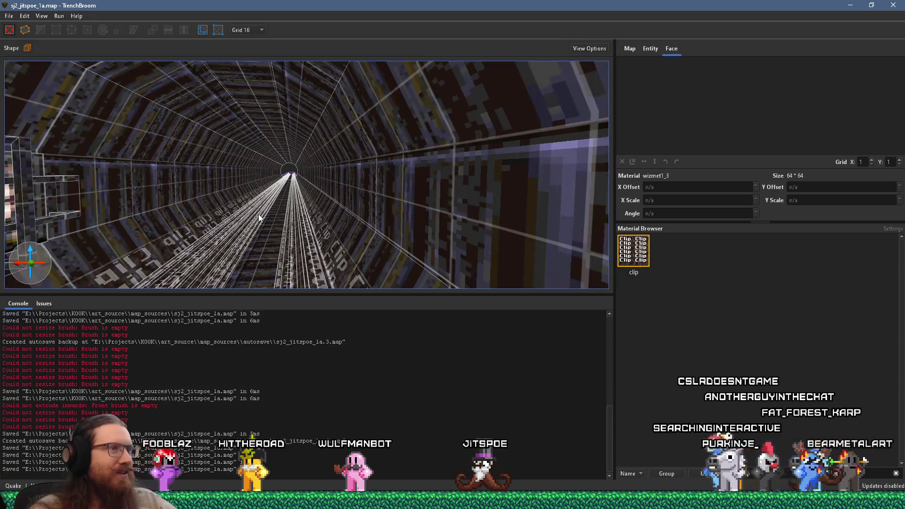
scroll(258, 214, down, 2)
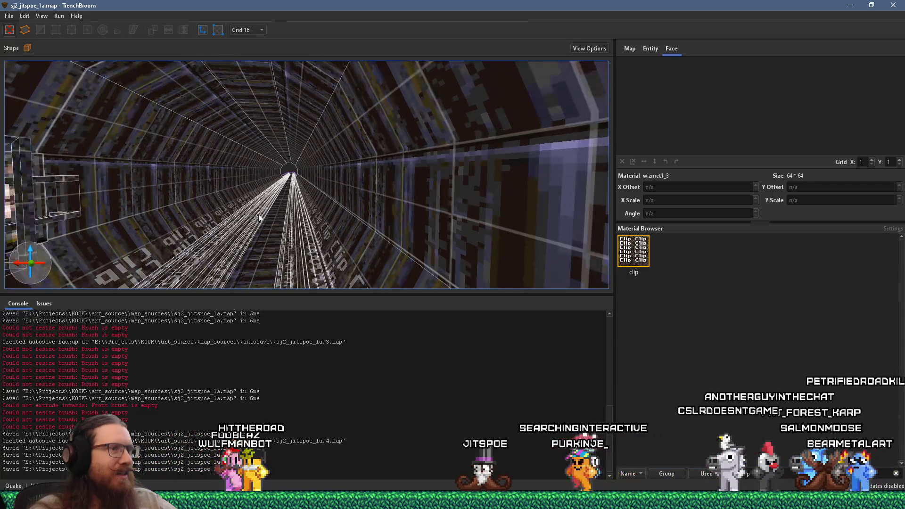
scroll(258, 214, up, 6)
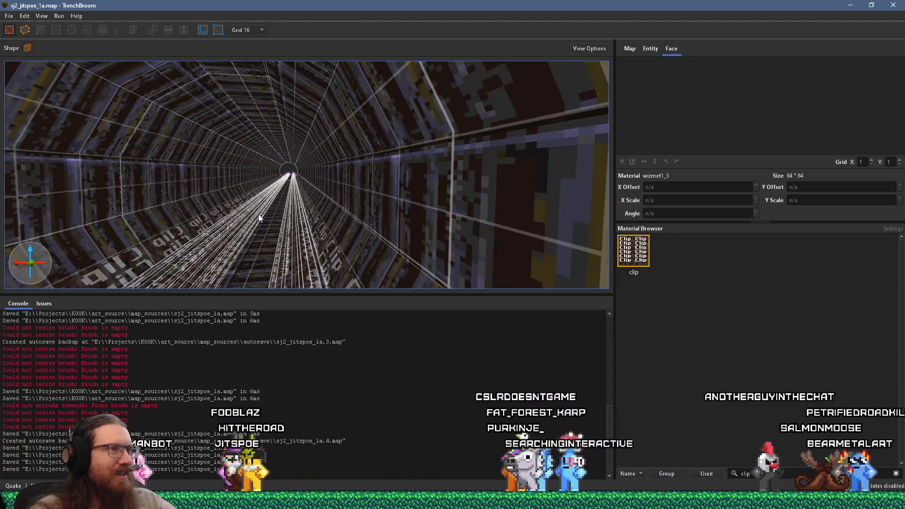
scroll(258, 214, down, 5)
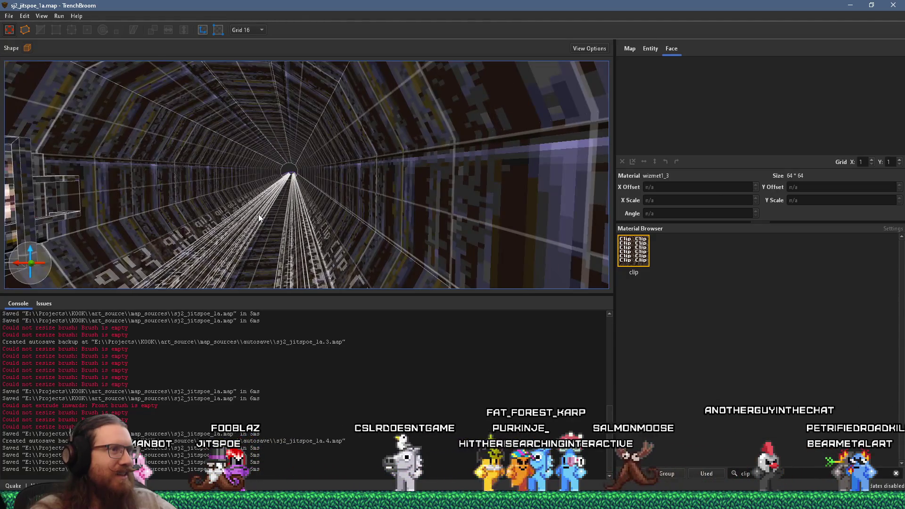
scroll(371, 238, up, 5)
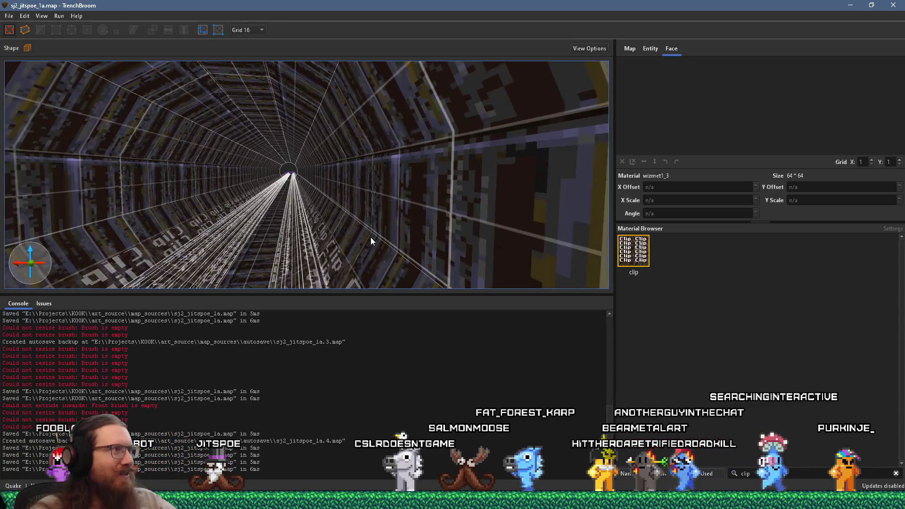
scroll(370, 241, down, 5)
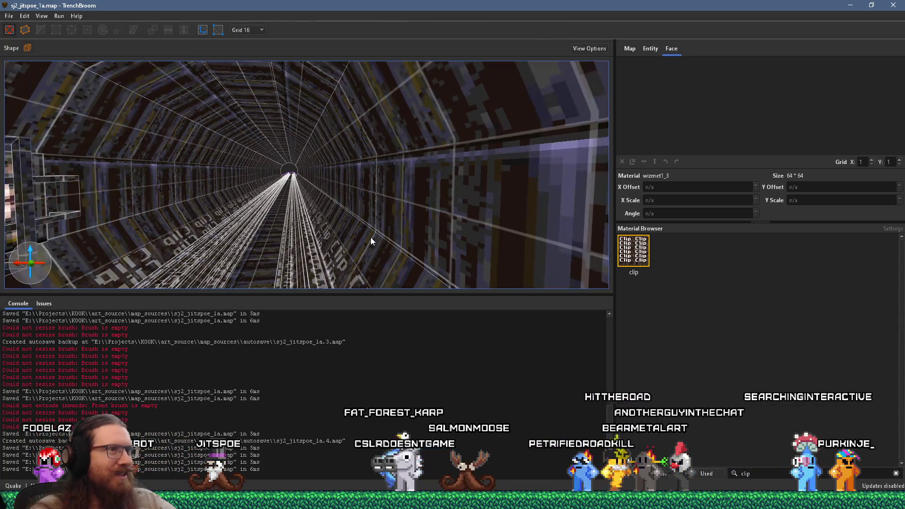
scroll(370, 240, up, 5)
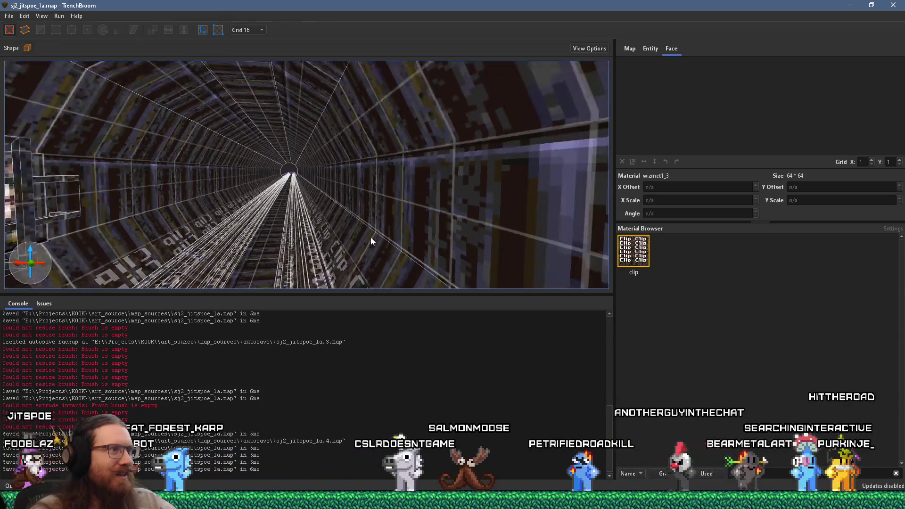
scroll(370, 241, down, 5)
scroll(371, 240, up, 5)
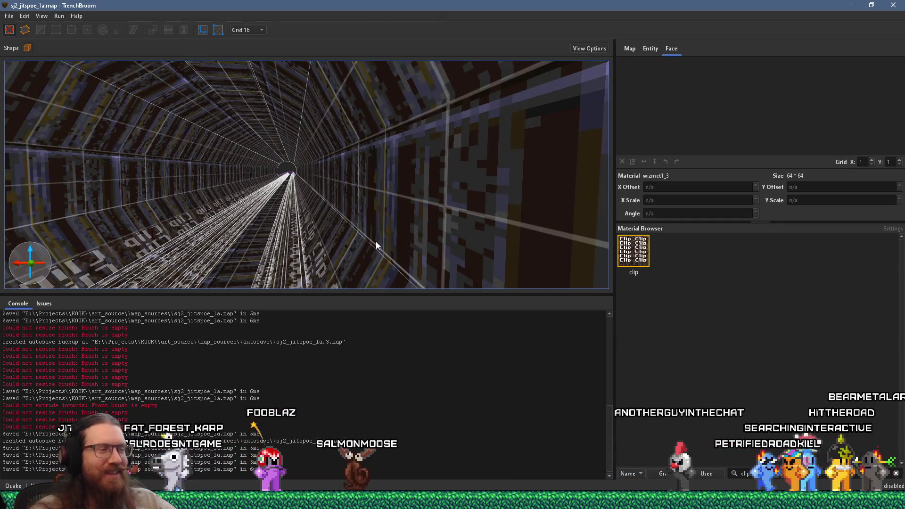
Step: Switch windows to the PureRef board kook levels sewer.pur
key(super+Tab)
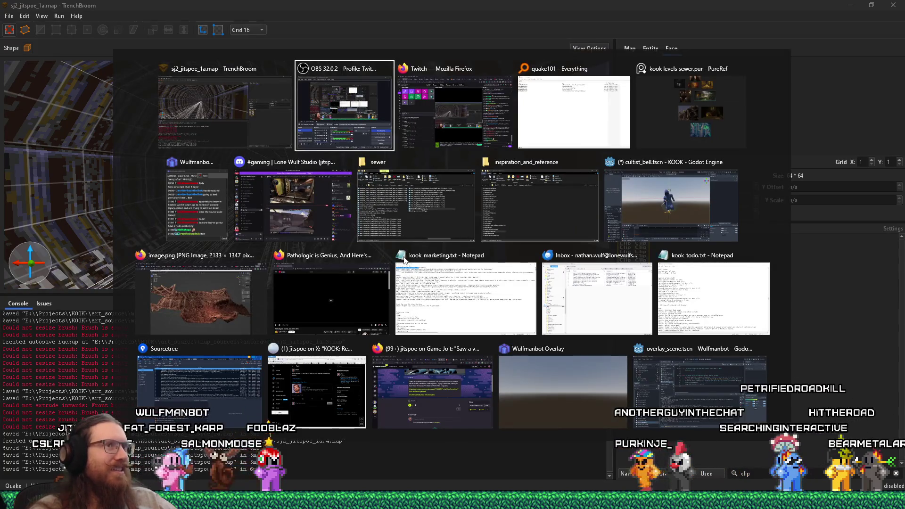
key(Right)
key(Escape)
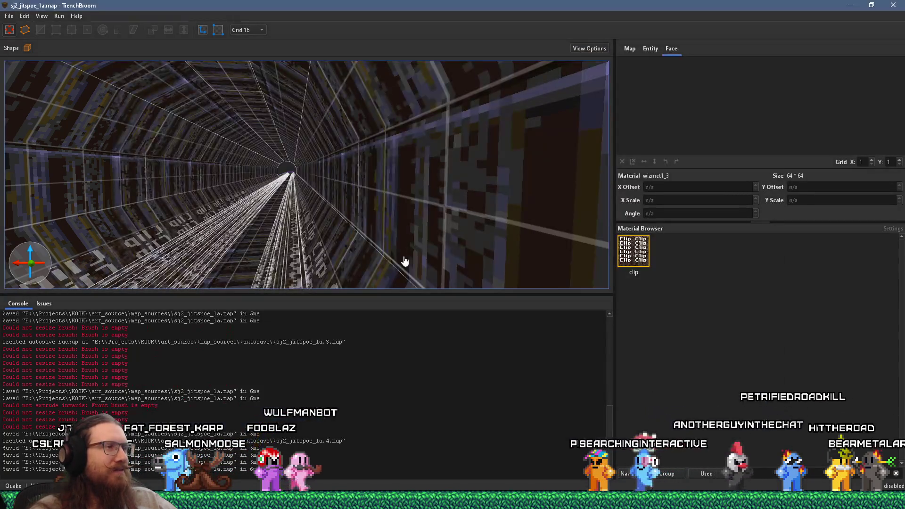
key(alt+Tab)
key(alt+Tab)
key(alt+Tab)
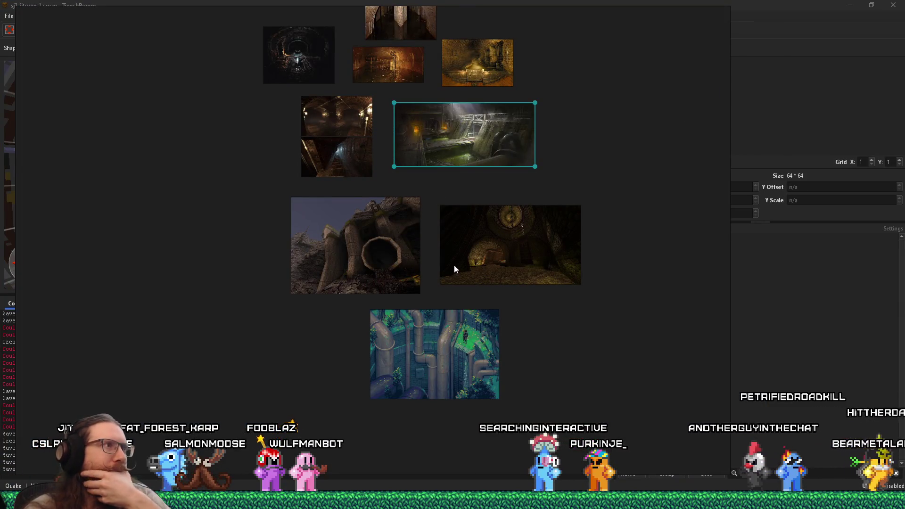
Step: Zoom into the brick sewer and cistern photos, then centre the sewer concept painting
scroll(359, 177, up, 5)
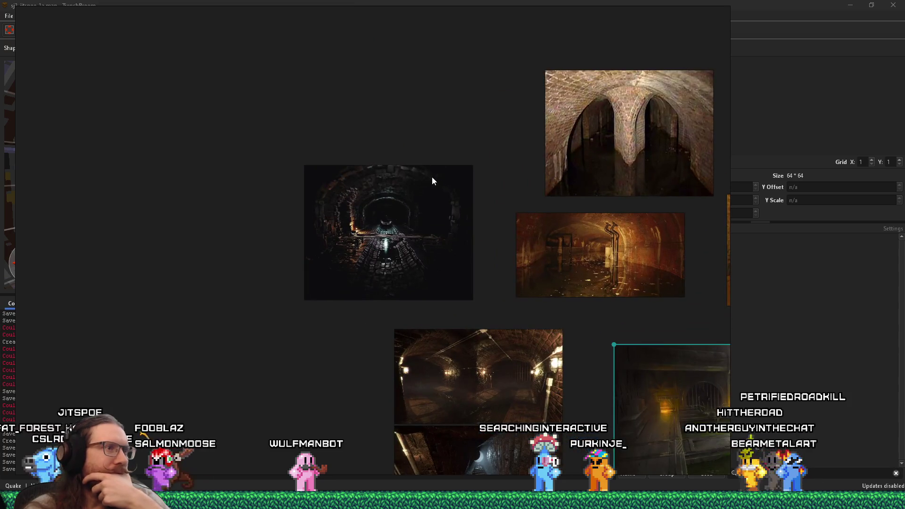
scroll(512, 204, up, 3)
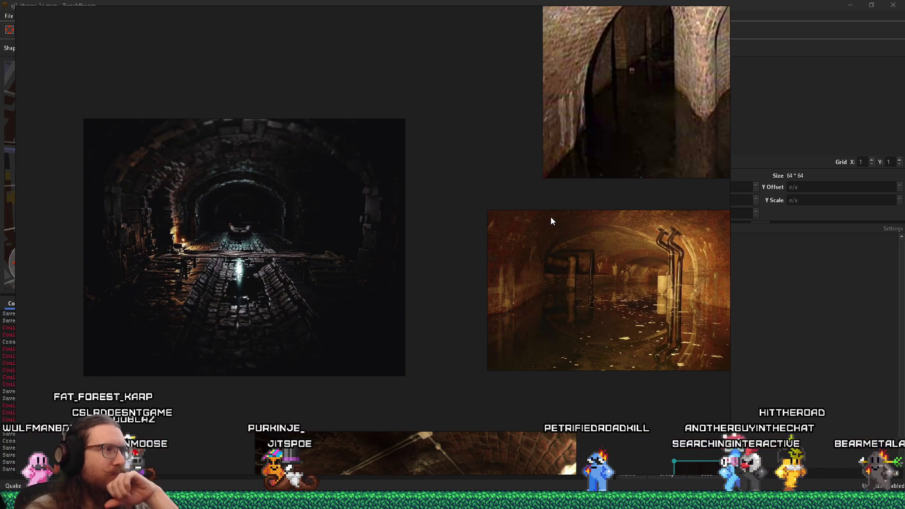
scroll(266, 259, up, 3)
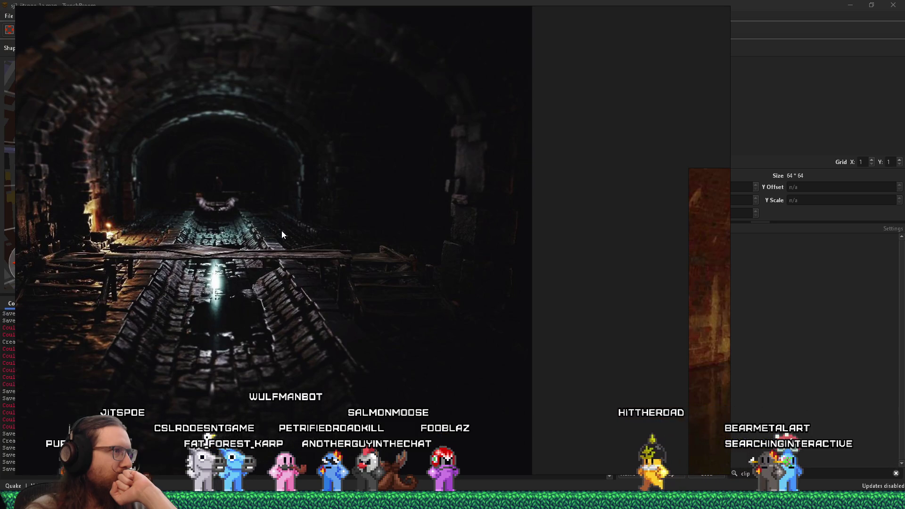
scroll(281, 230, down, 5)
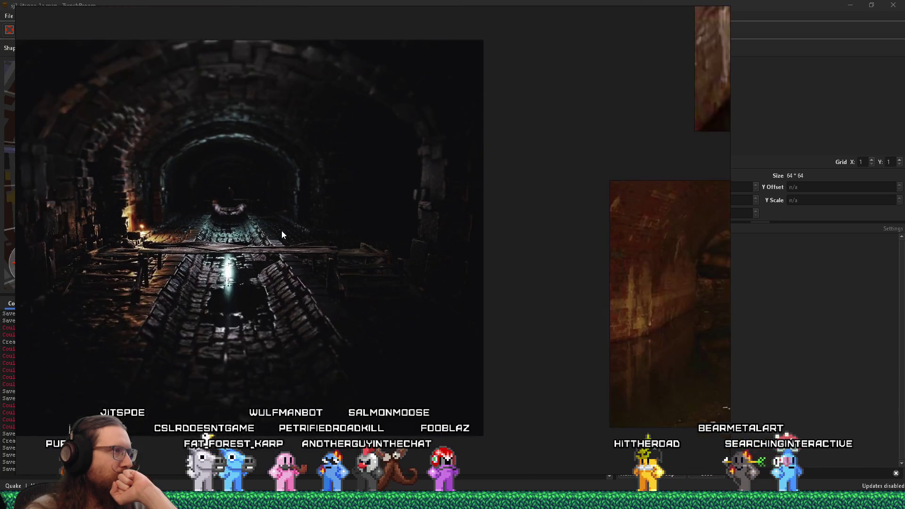
mouse_move(482, 209)
mouse_down()
mouse_move(417, 280)
mouse_move(446, 228)
mouse_up()
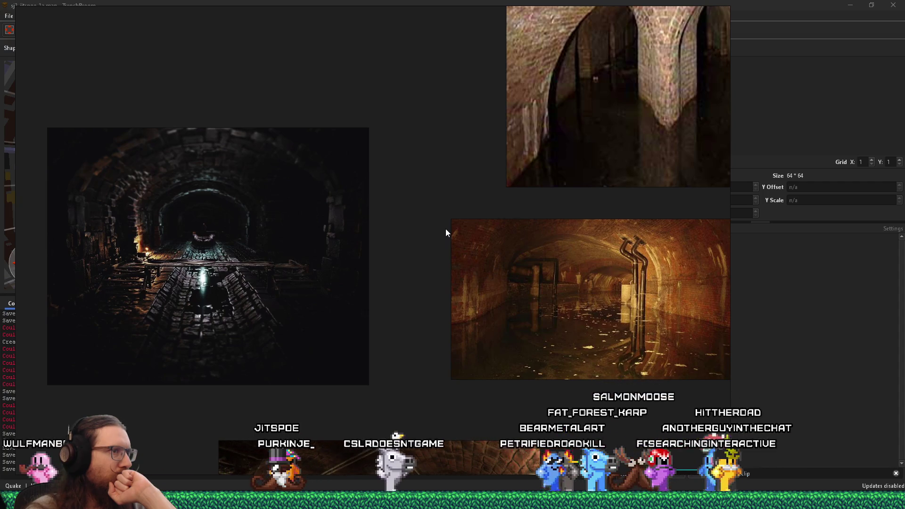
scroll(474, 276, down, 5)
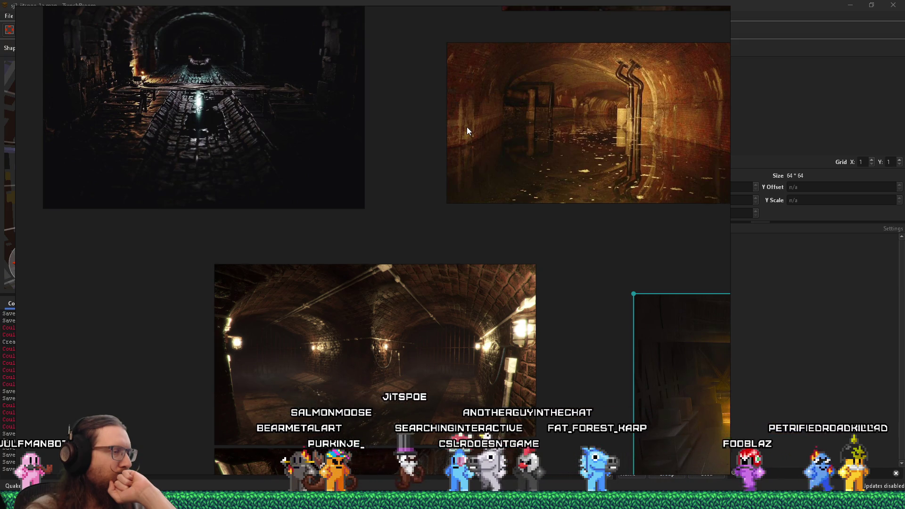
mouse_move(496, 311)
mouse_down()
mouse_move(406, 200)
mouse_move(316, 217)
mouse_move(263, 184)
mouse_move(162, 178)
mouse_up()
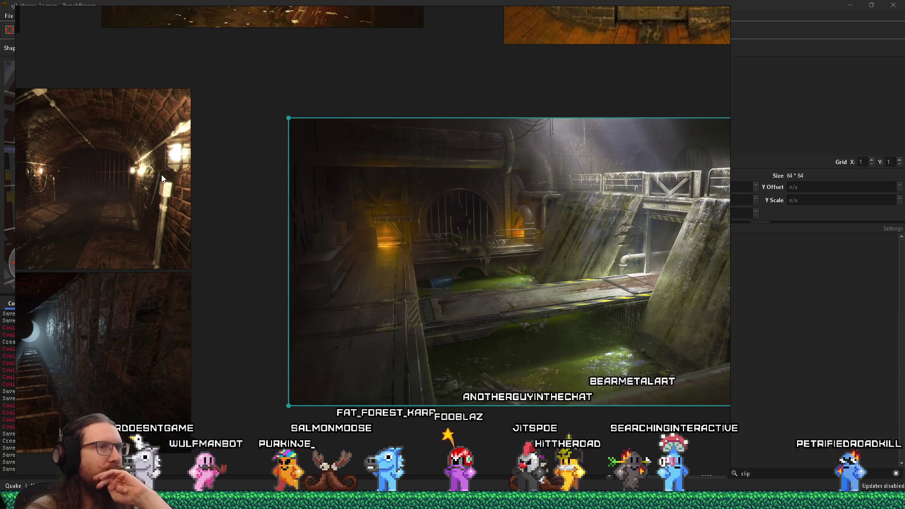
Step: Pan right to the two stacked brick tunnel photos and recentre the corridor and ladder shaft images
mouse_move(161, 179)
mouse_down()
mouse_move(389, 184)
mouse_move(434, 160)
mouse_up()
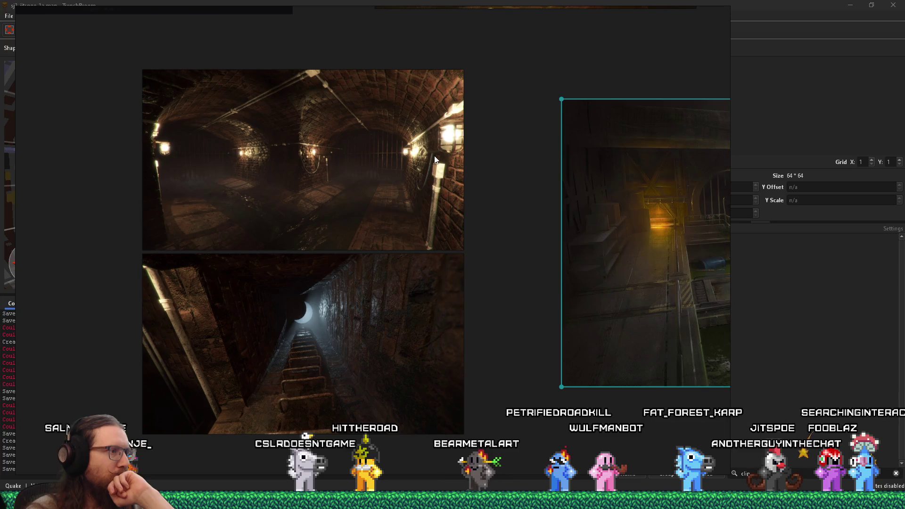
drag(434, 160, 356, 169)
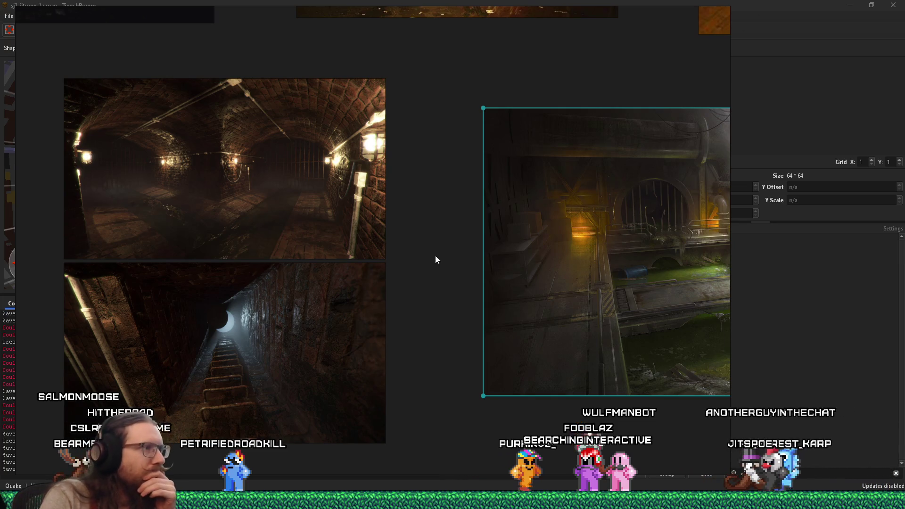
scroll(443, 259, up, 5)
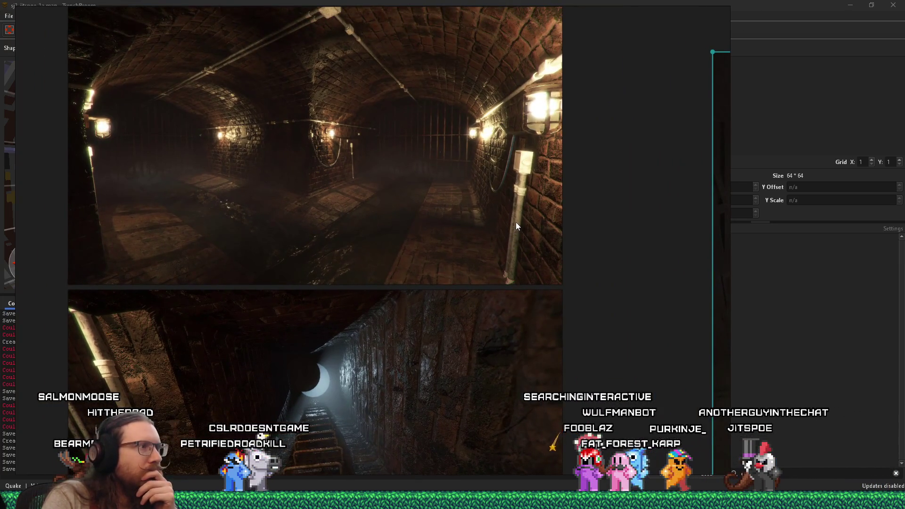
scroll(515, 222, down, 3)
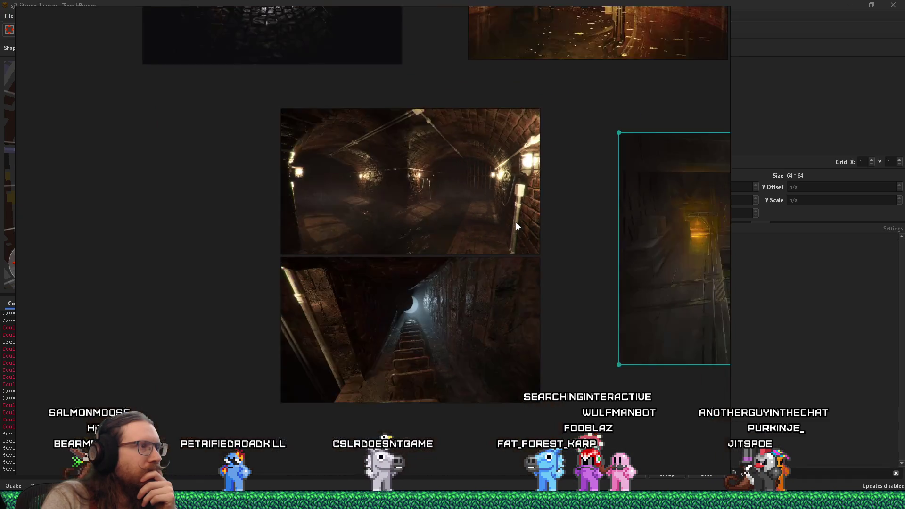
drag(496, 238, 475, 140)
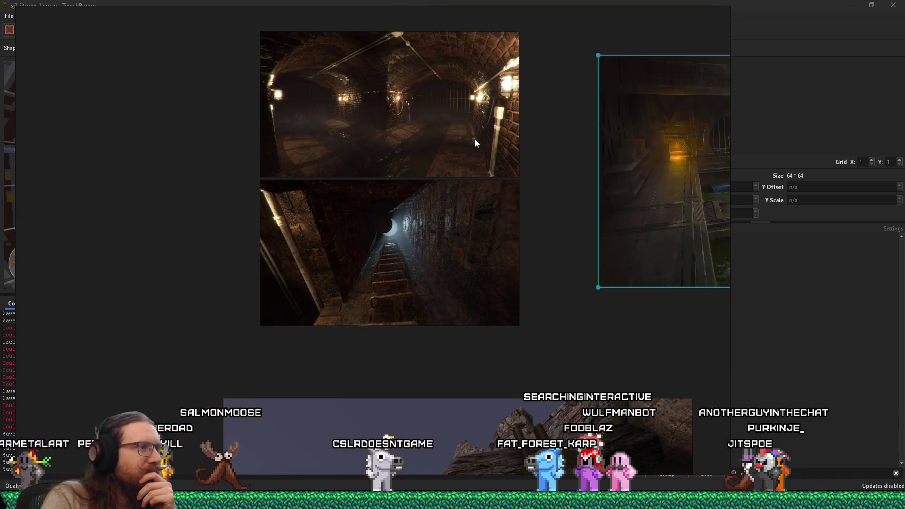